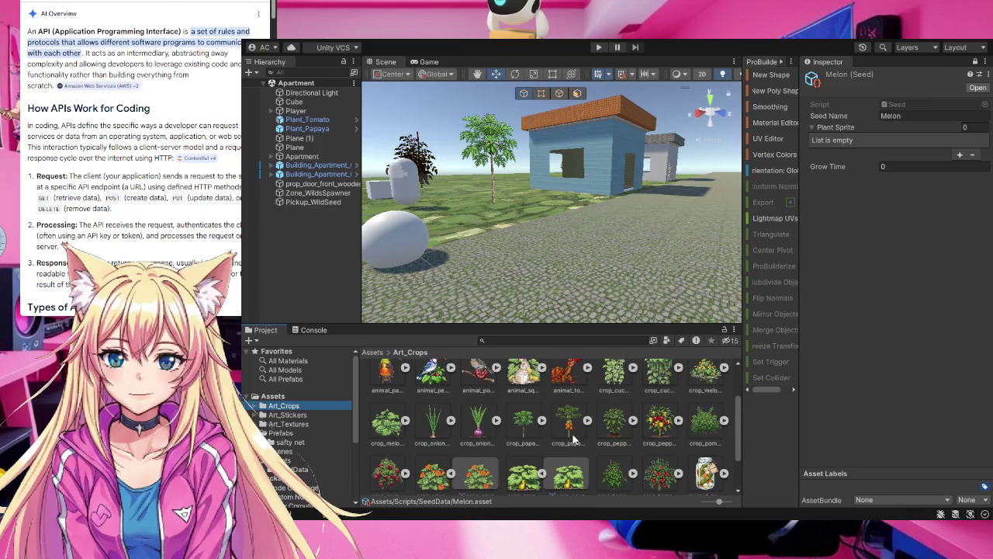
- Delete the extra squash sprite from the Art_Crops folder
scroll(574, 440, down, 1)
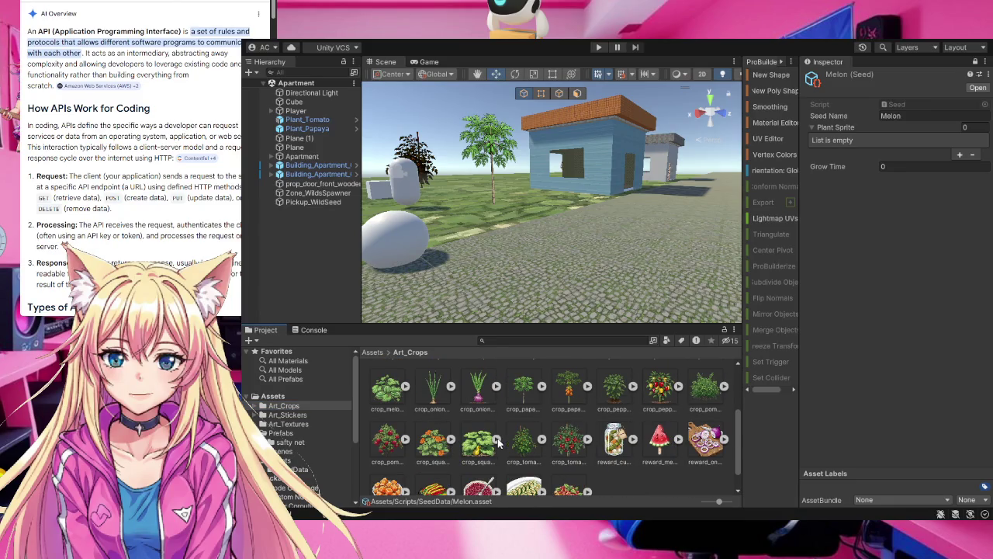
key(Delete)
key(ctrl+z)
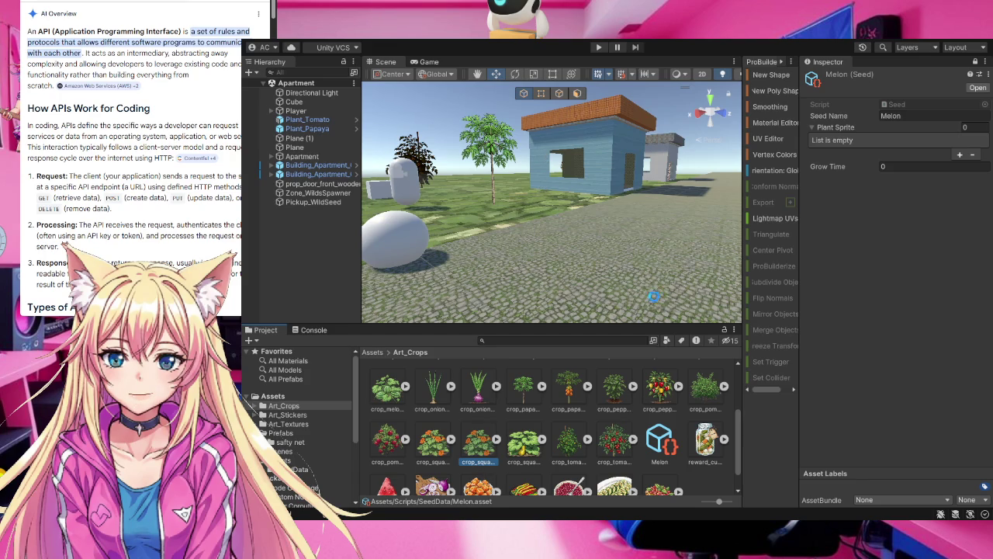
key(Delete)
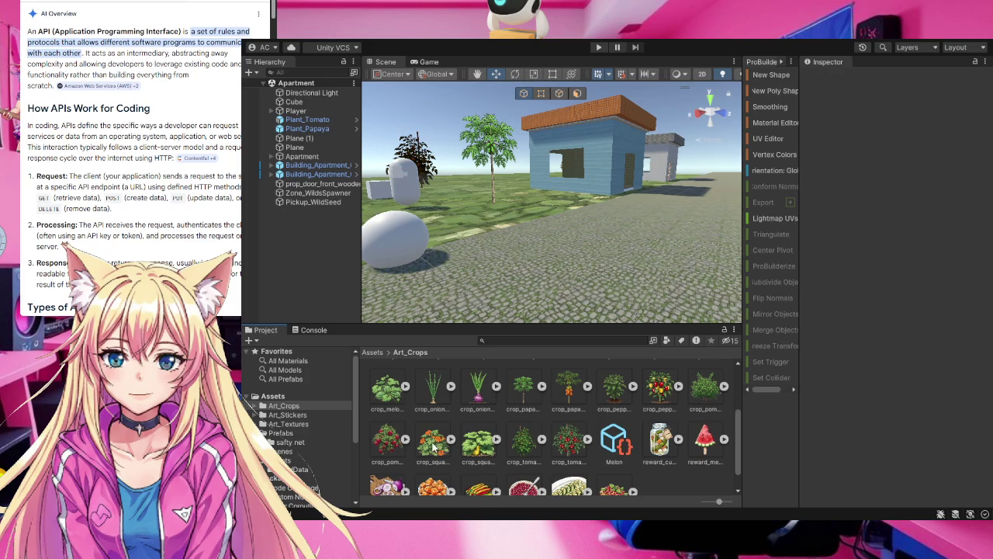
- Select the crop_squash_growth and crop_squash_ripe sprites, then open the SeedData folder
click(438, 448)
ctrl+click(483, 444)
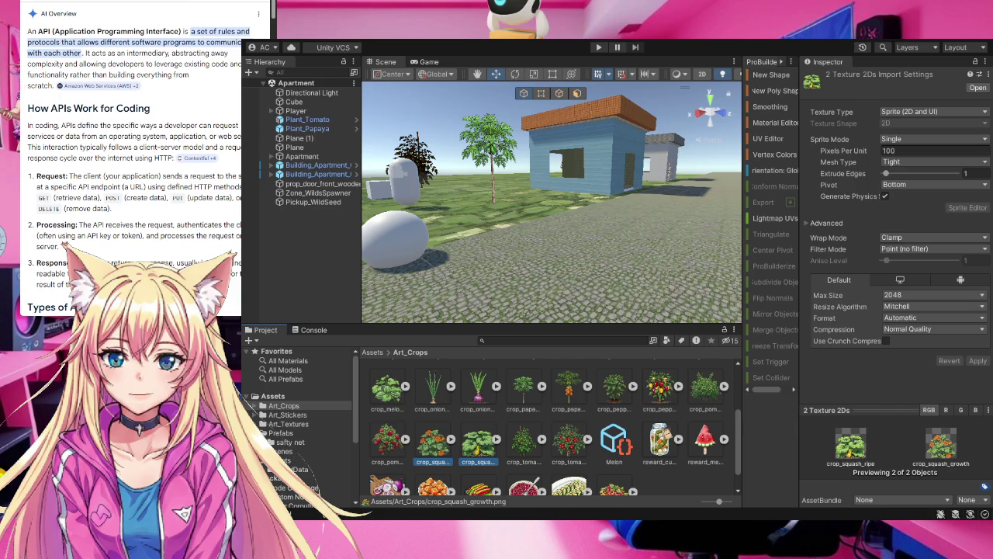
click(299, 469)
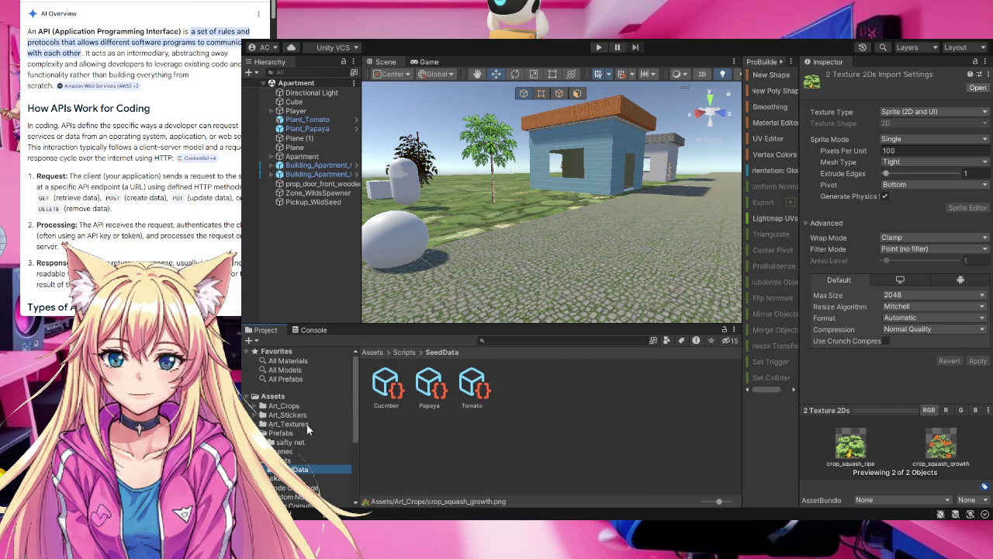
click(384, 379)
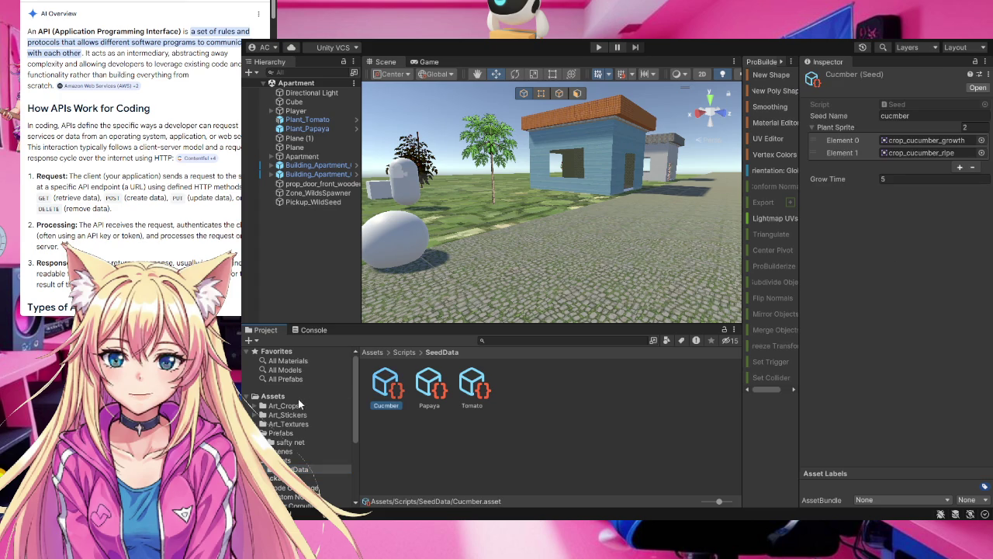
click(290, 405)
scroll(529, 444, down, 3)
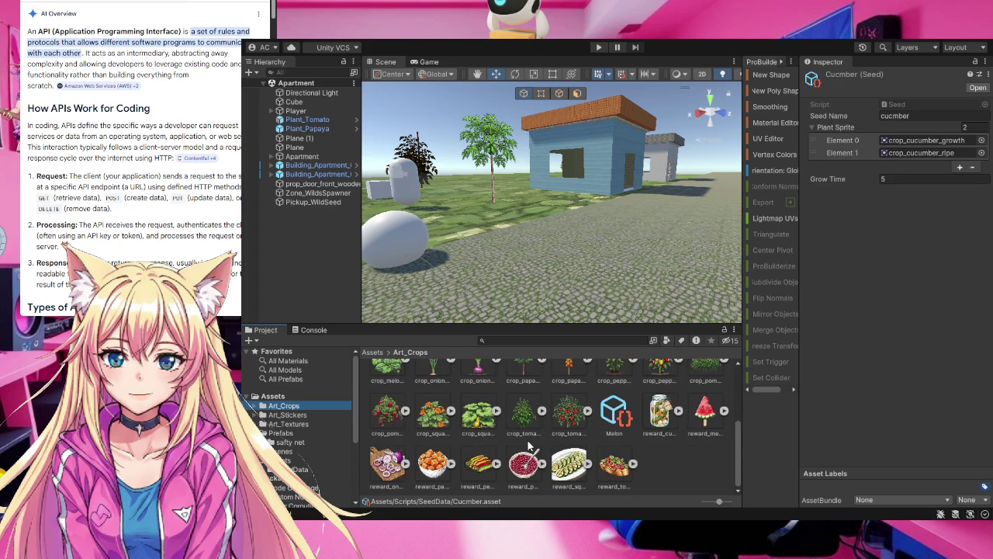
ctrl+click(433, 417)
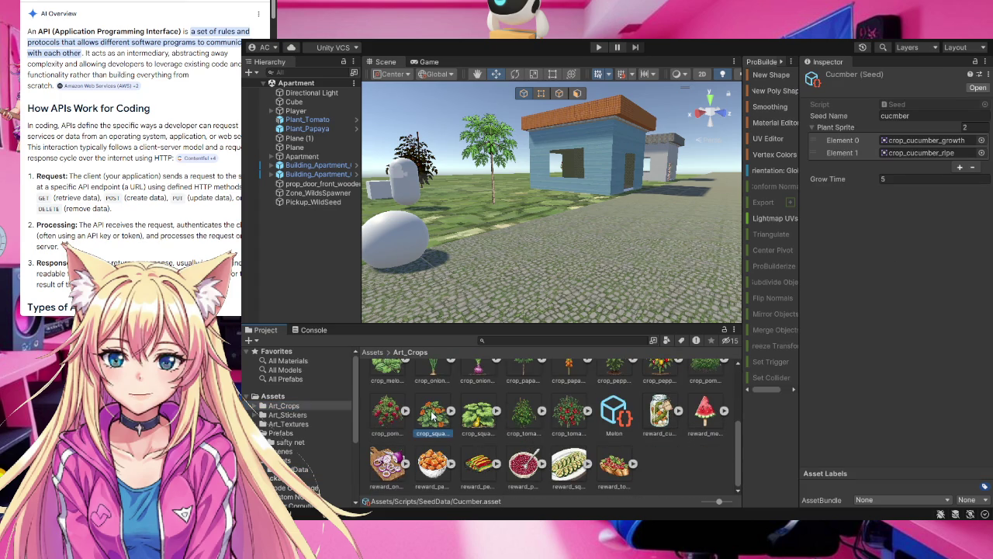
click(299, 470)
click(391, 394)
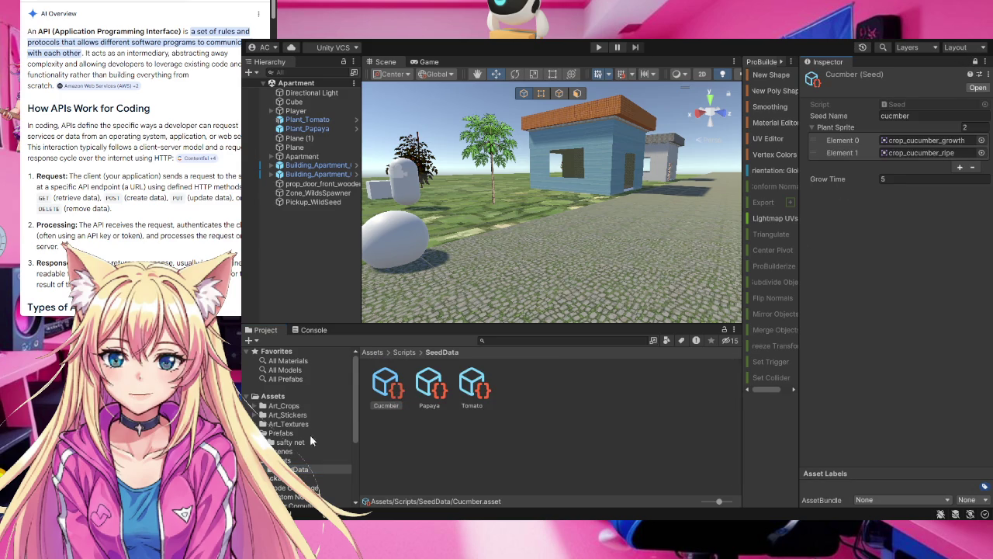
click(286, 406)
scroll(447, 454, down, 5)
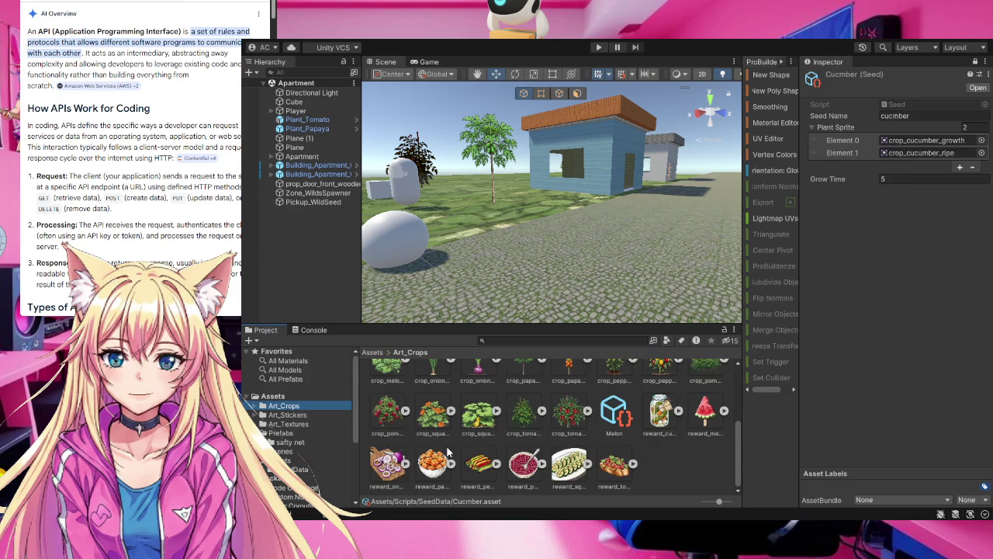
click(434, 419)
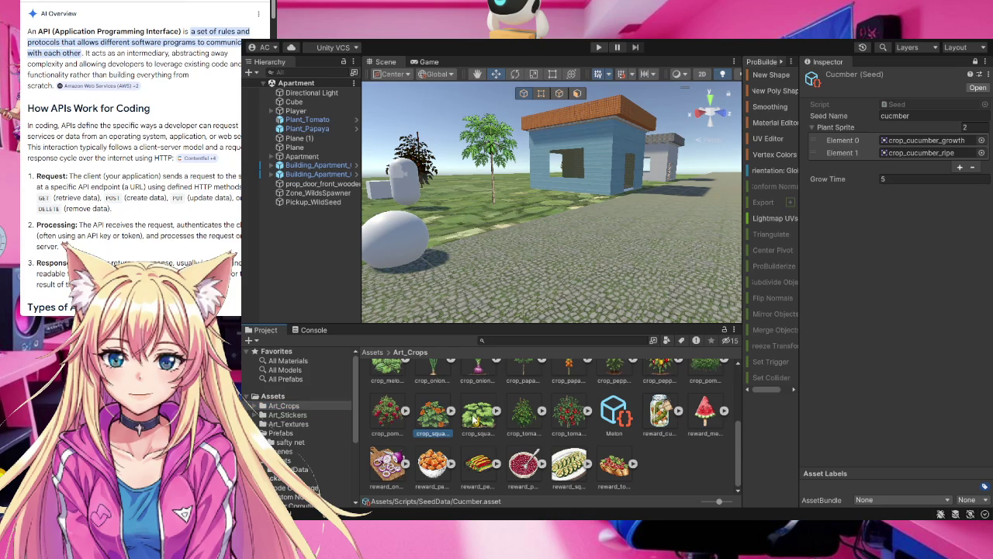
ctrl+click(476, 419)
mouse_move(476, 419)
mouse_down()
mouse_move(830, 232)
mouse_move(470, 454)
mouse_up()
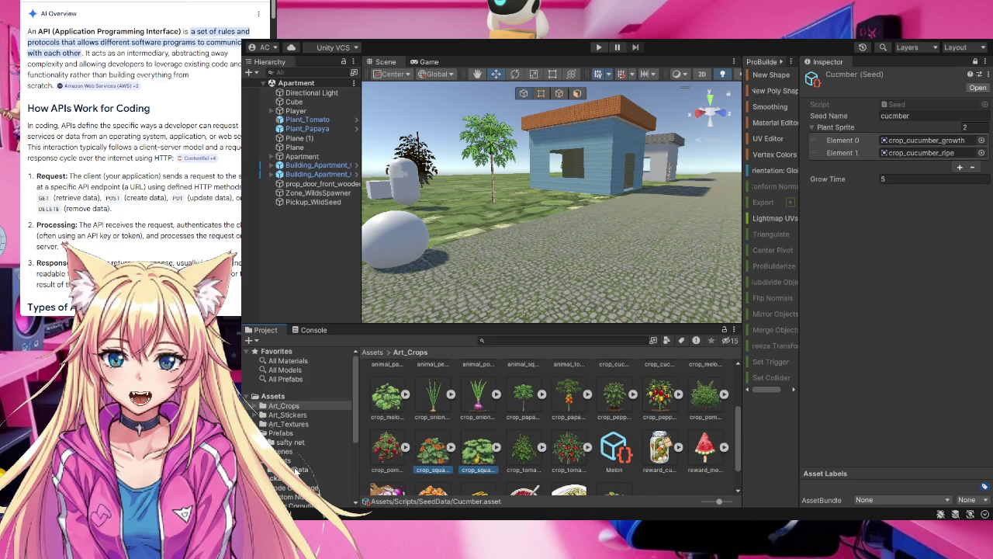
click(295, 469)
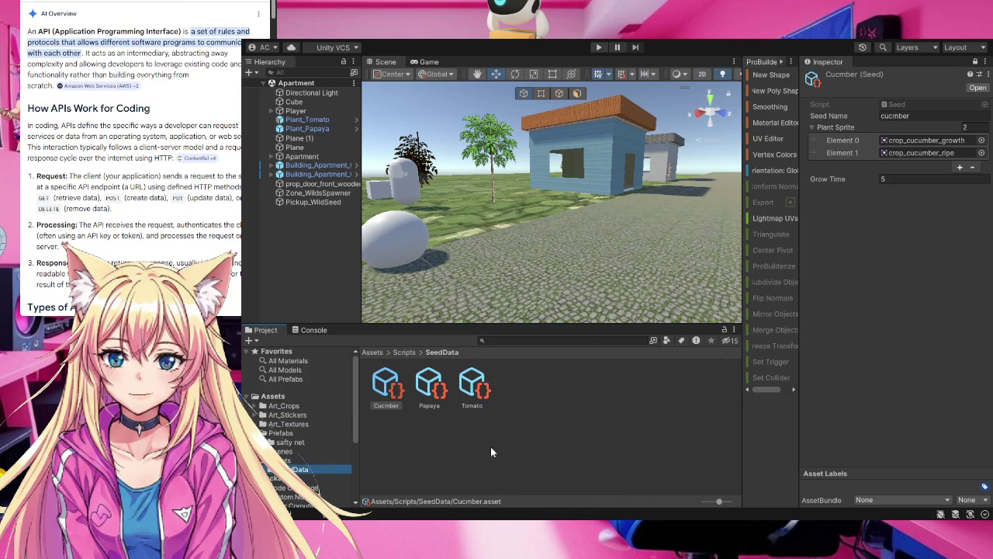
click(976, 63)
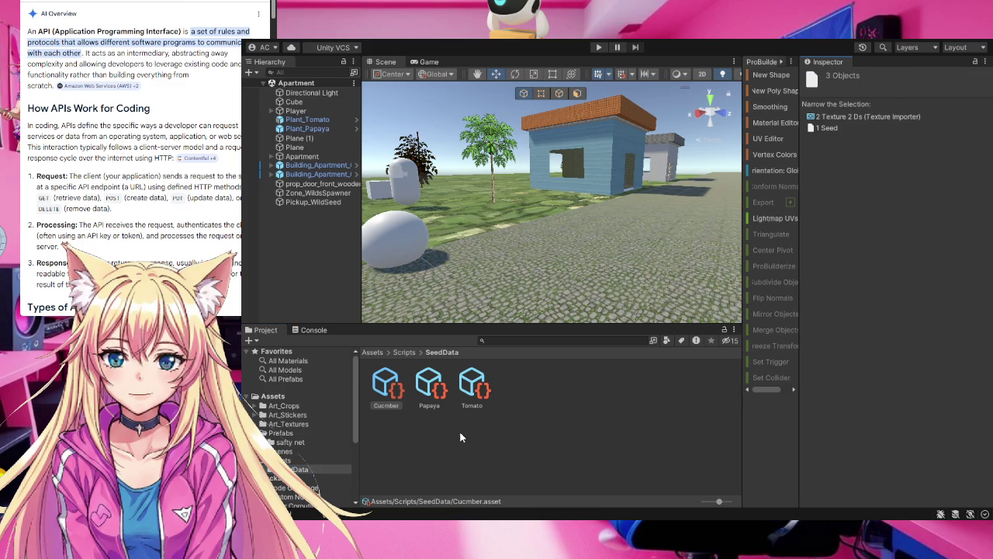
click(386, 388)
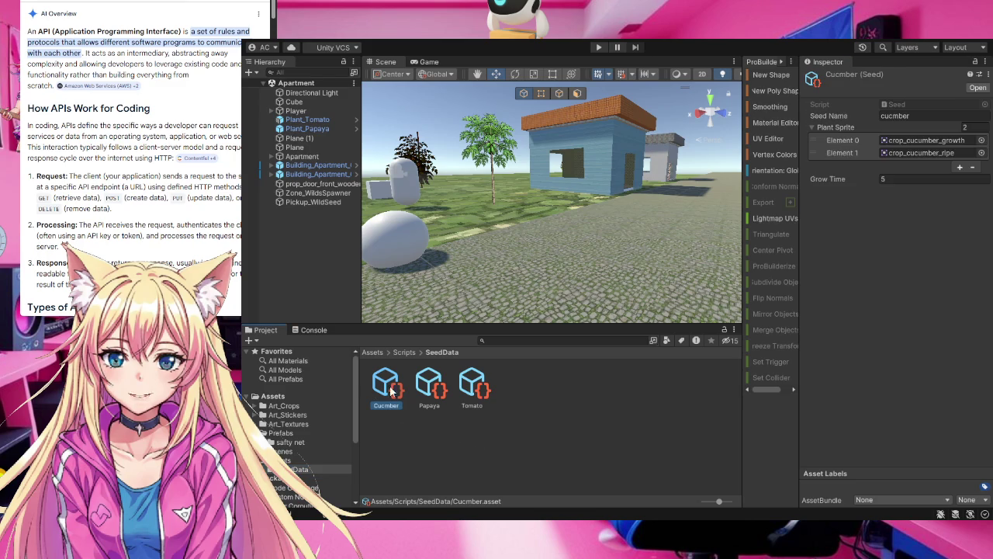
click(431, 388)
click(472, 387)
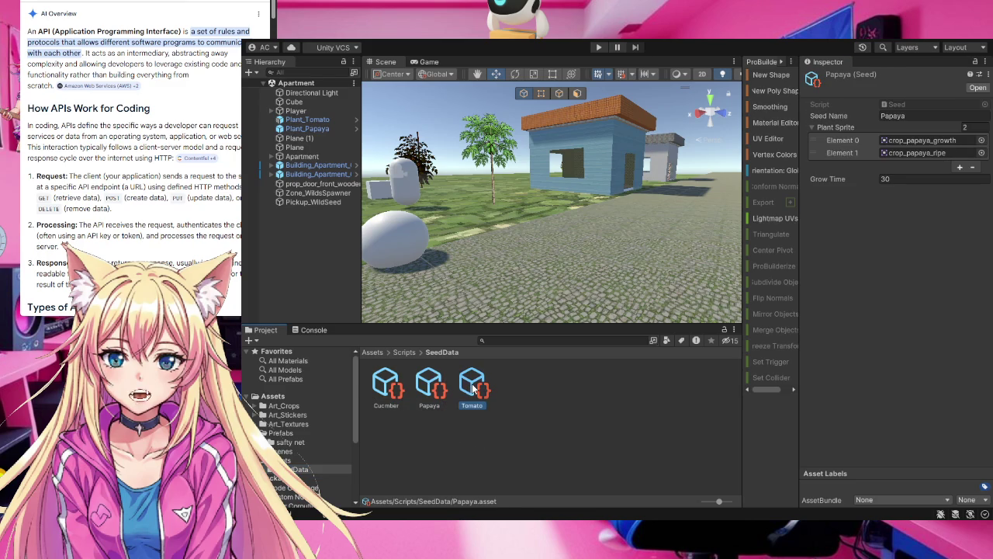
click(511, 396)
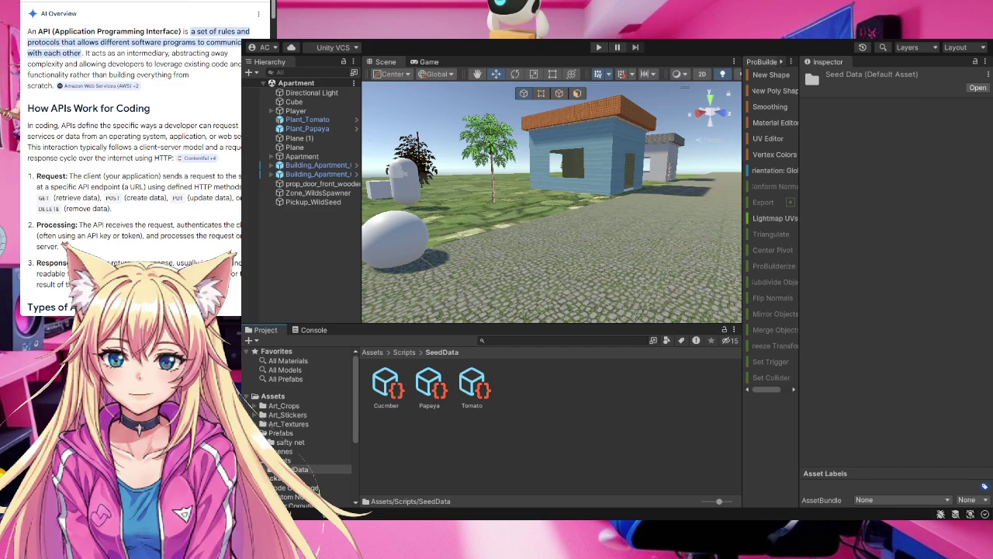
- Create a new Seed asset named Melon in SeedData and select it
click(511, 395)
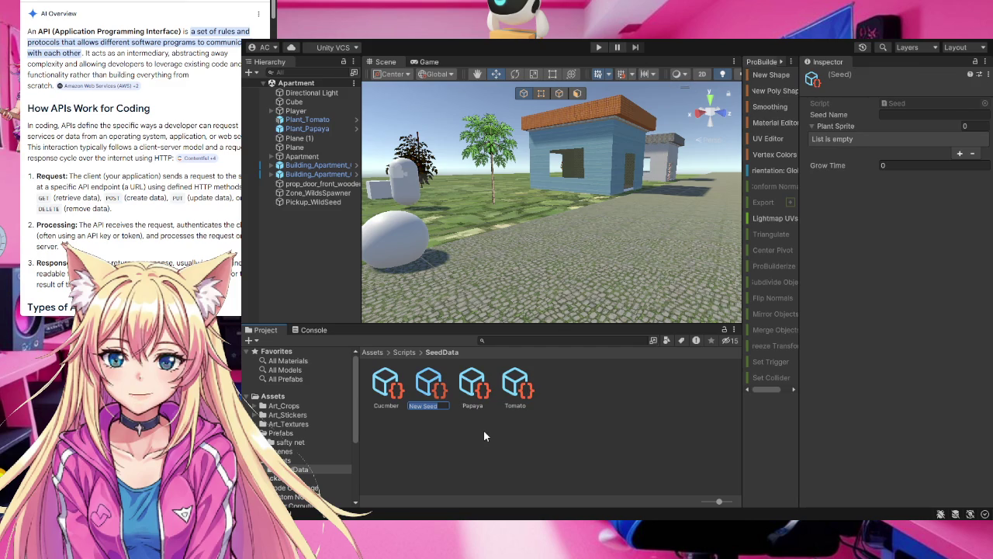
text(Melon)
key(Return)
click(484, 432)
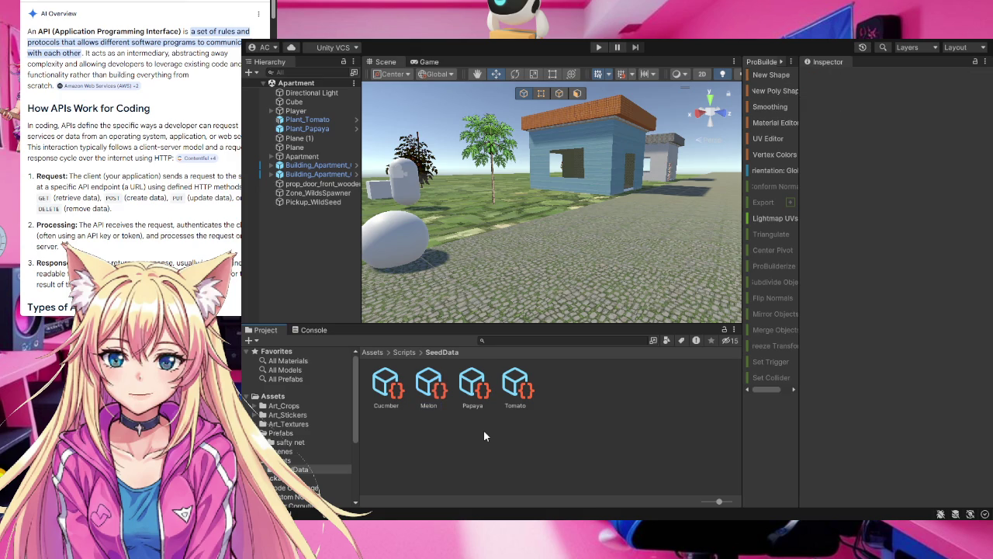
click(425, 381)
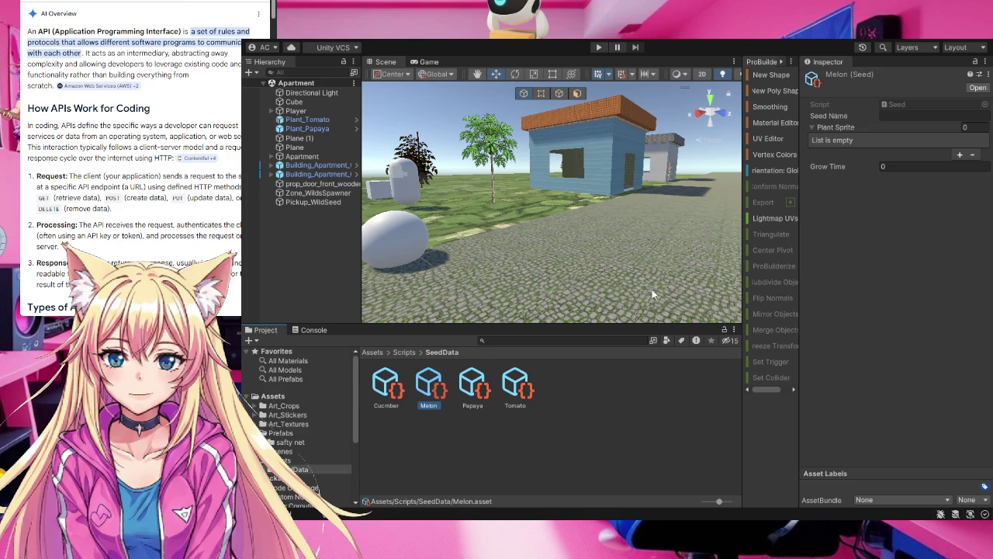
- Add the crop_melon growth and ripe sprites to the Melon seed's Plant Sprite list
click(285, 406)
scroll(522, 420, down, 1)
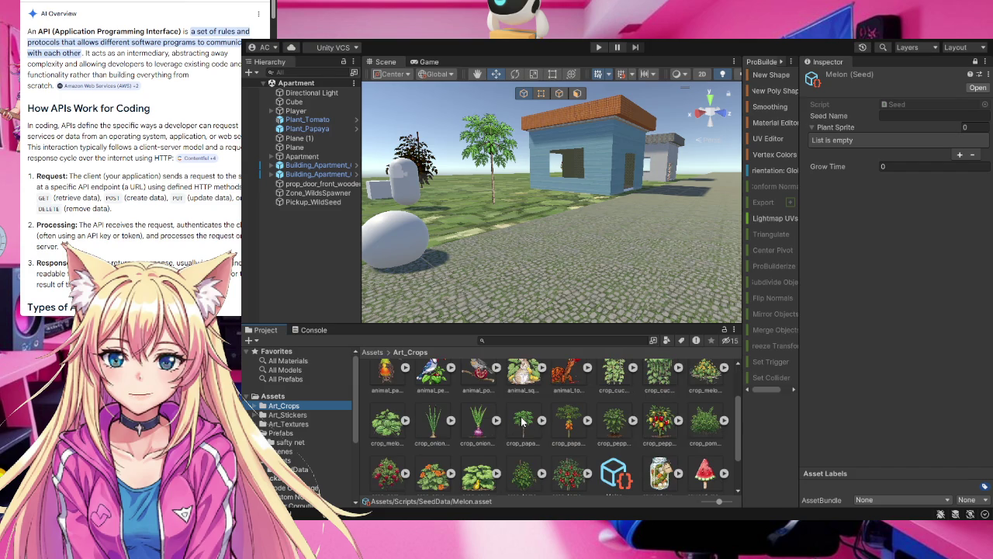
scroll(522, 420, down, 1)
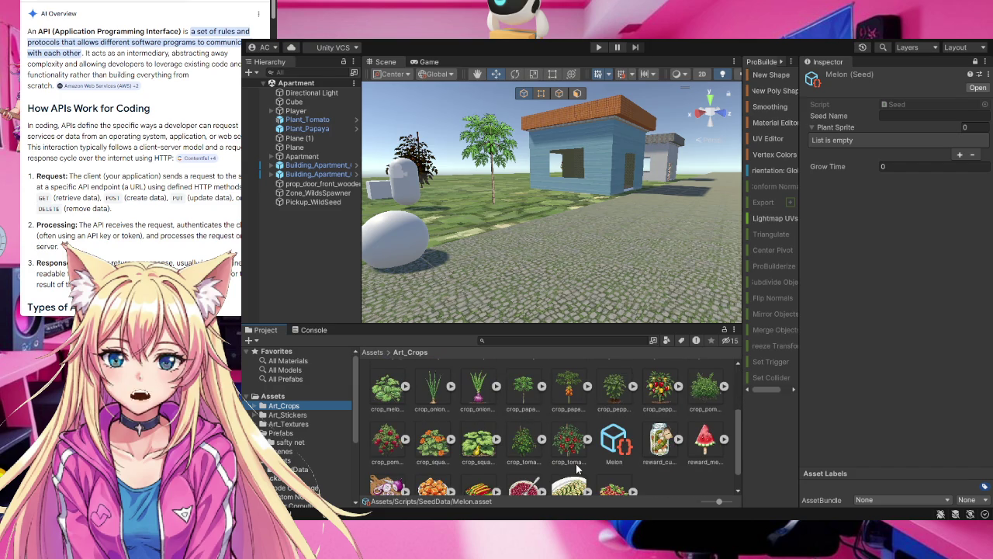
scroll(577, 466, up, 1)
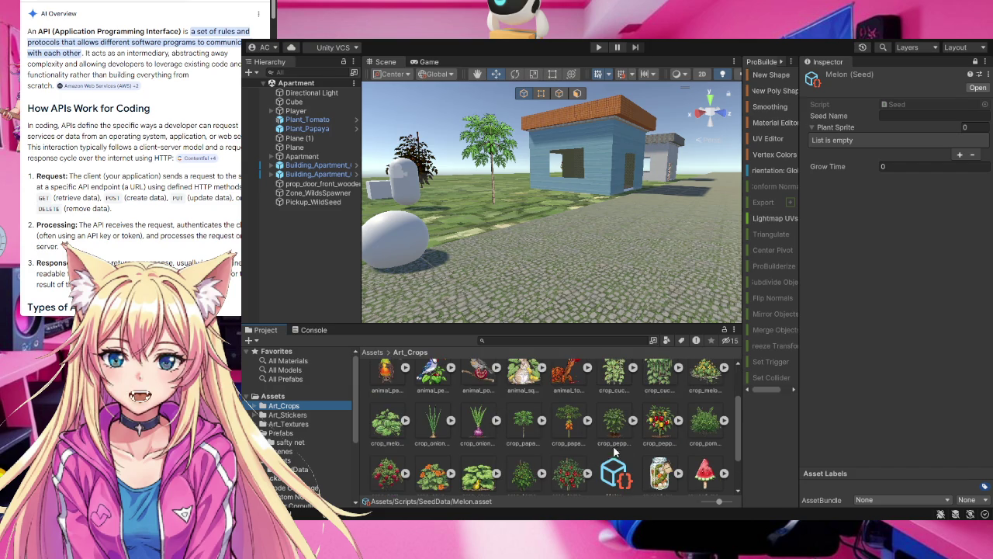
click(710, 378)
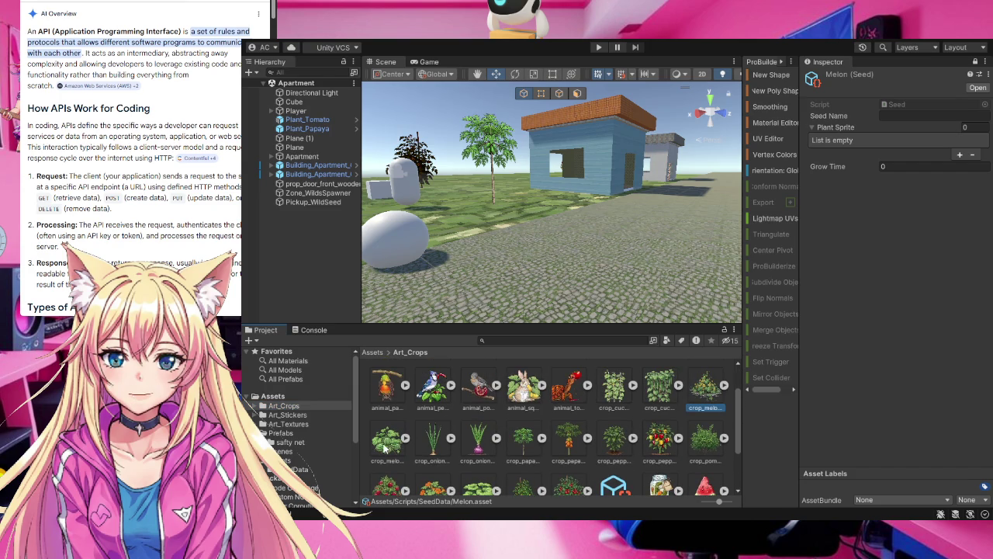
mouse_move(384, 449)
mouse_down()
mouse_move(853, 203)
mouse_move(874, 145)
mouse_move(861, 127)
mouse_up()
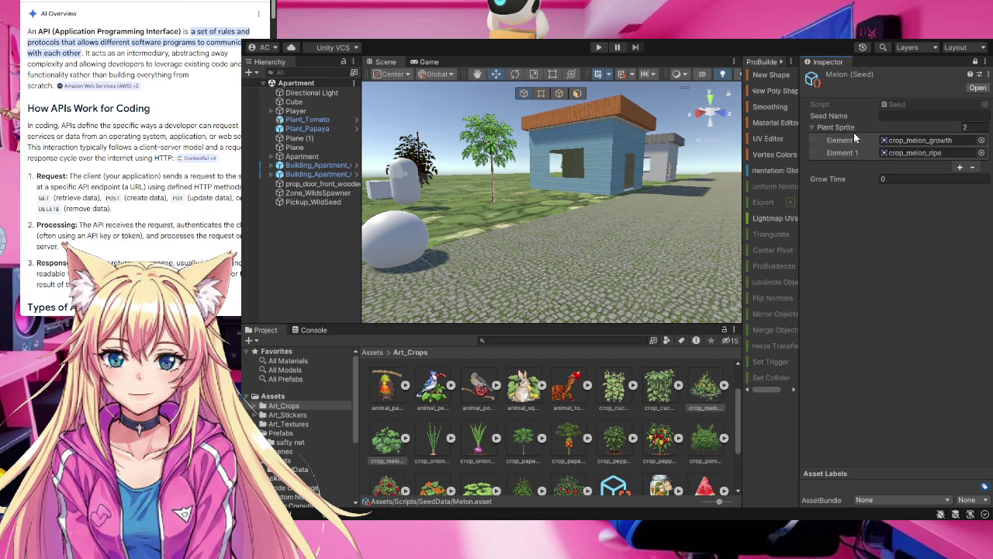
- Give the Melon seed grow time 5 and seed name Melon, then return to SeedData
click(898, 178)
text(5)
click(905, 116)
text(on)
click(890, 319)
click(294, 469)
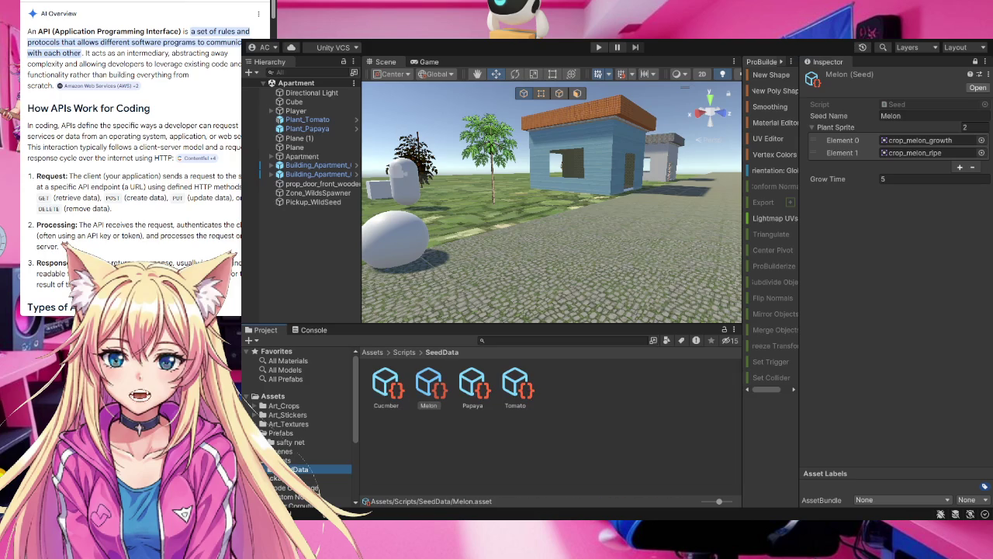
click(552, 417)
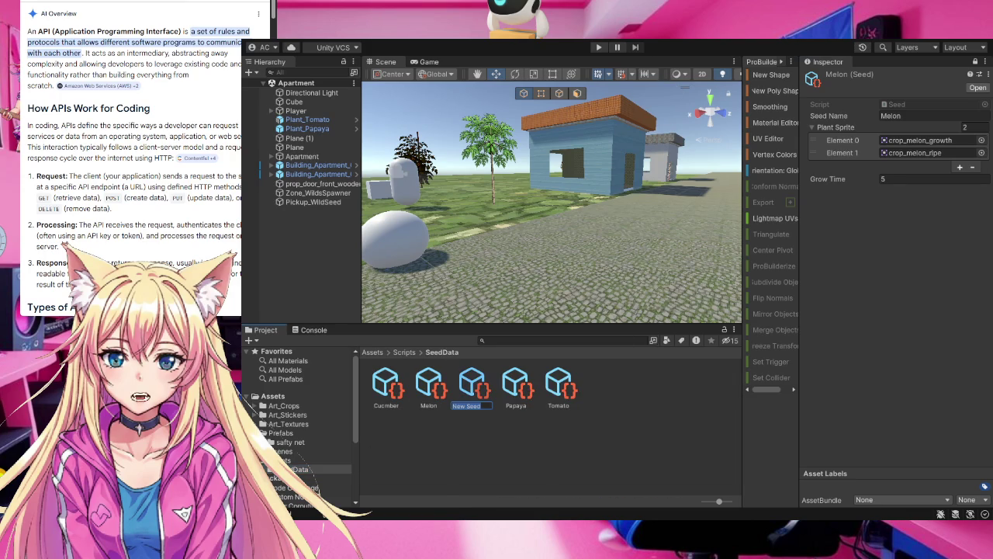
- Name the new asset Squash and pin its properties in the Inspector
text(Squash)
key(Return)
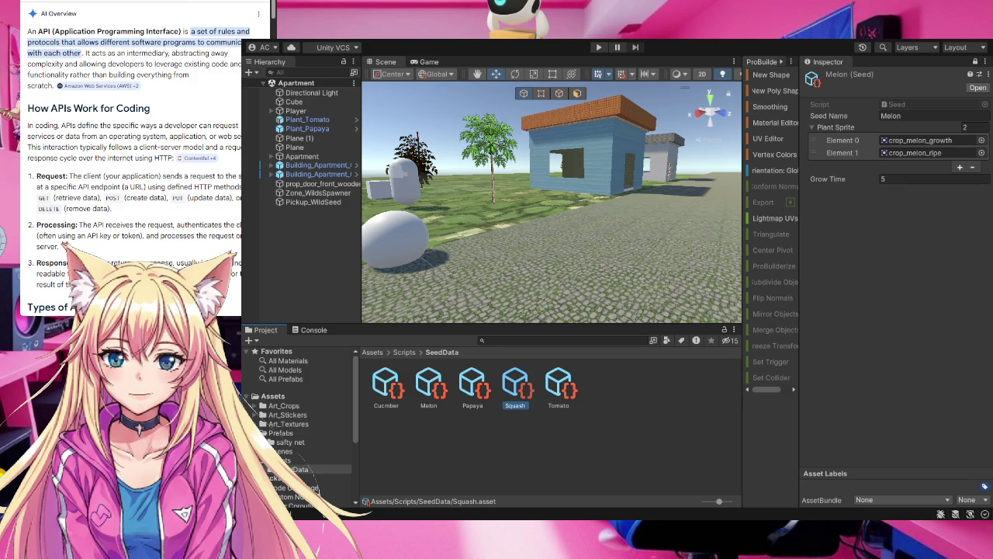
click(513, 397)
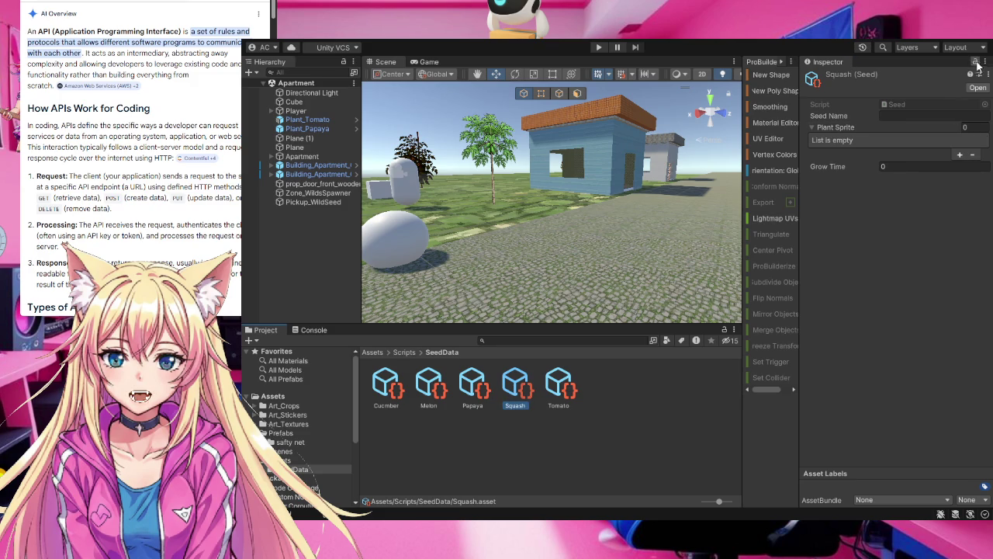
click(976, 62)
- Add crop_squash_growth and crop_squash_ripe to the Squash seed's Plant Sprite list
click(295, 407)
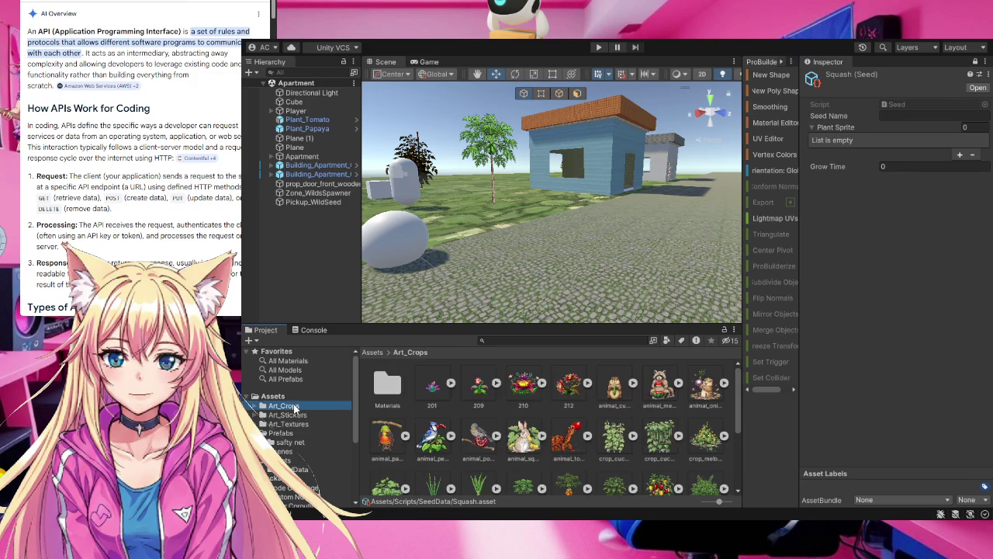
scroll(610, 426, down, 2)
scroll(609, 425, down, 2)
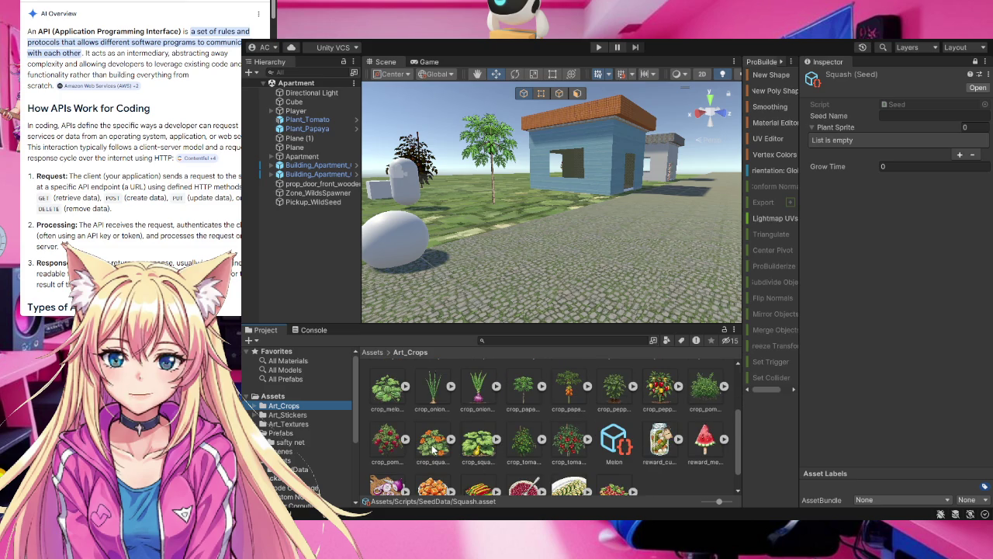
click(433, 449)
ctrl+click(476, 446)
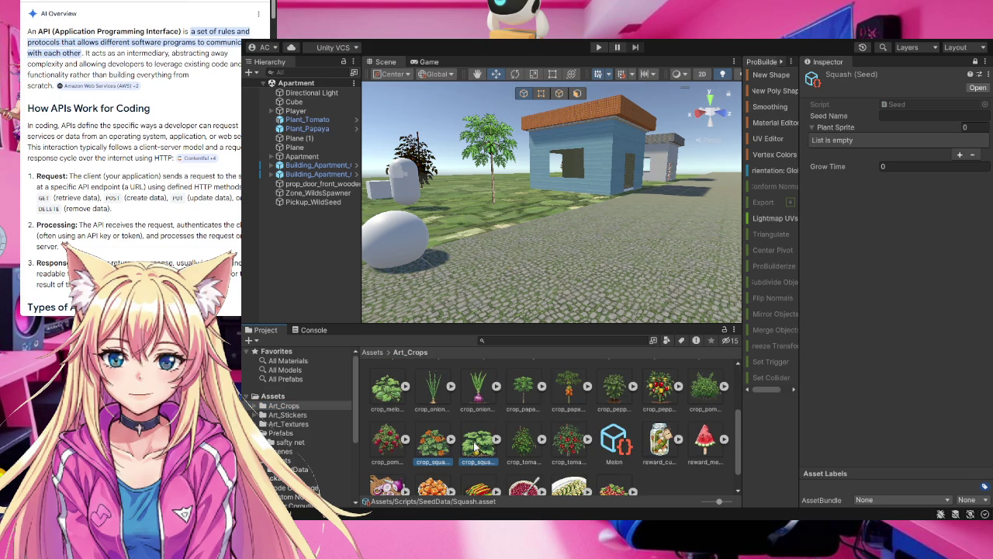
scroll(476, 434, up, 1)
click(877, 180)
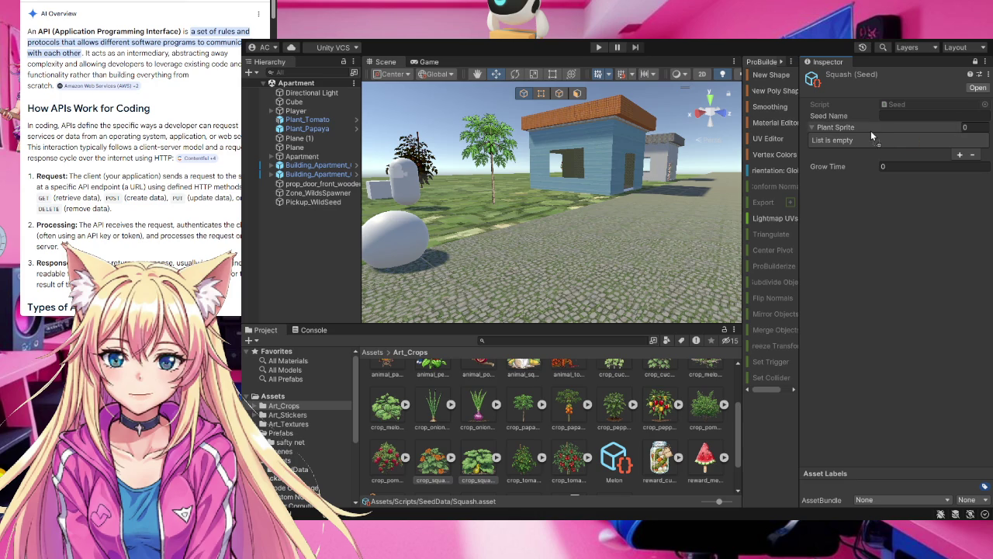
drag(871, 130, 870, 129)
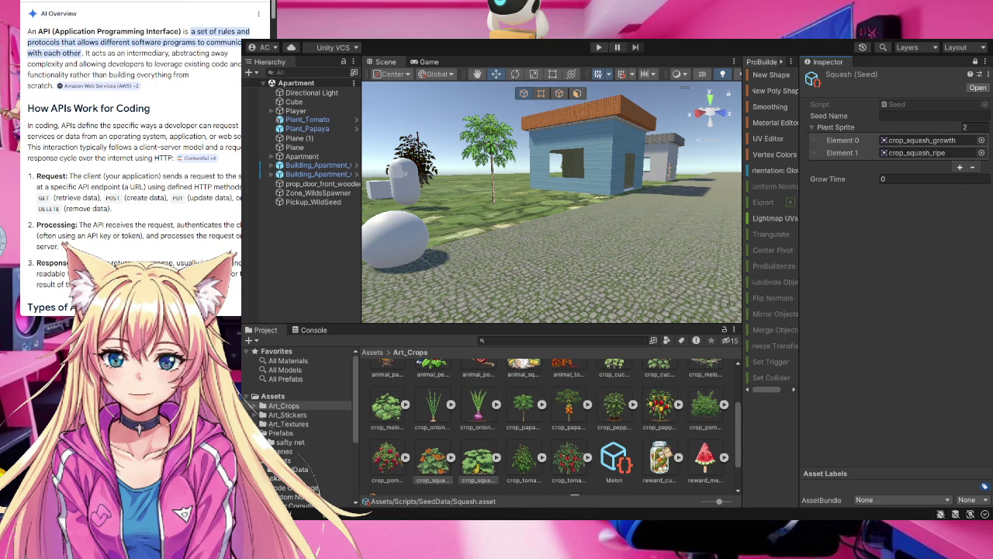
click(918, 179)
- Commit a grow time of 5 for the Squash seed and return to SeedData
text(5)
key(Return)
click(303, 470)
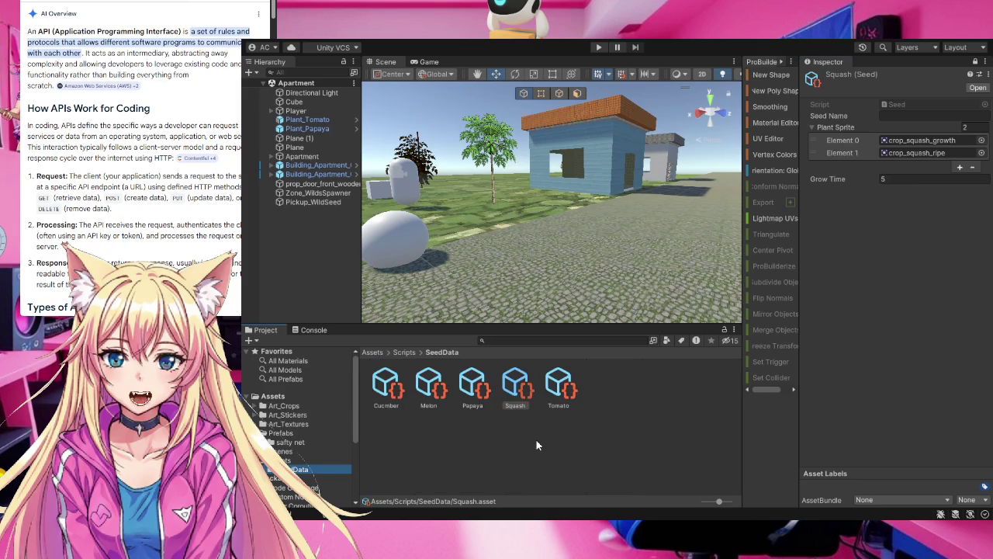
- Compare the Cucmber, Melon and Papaya seed settings, then begin editing the Squash seed name
click(390, 392)
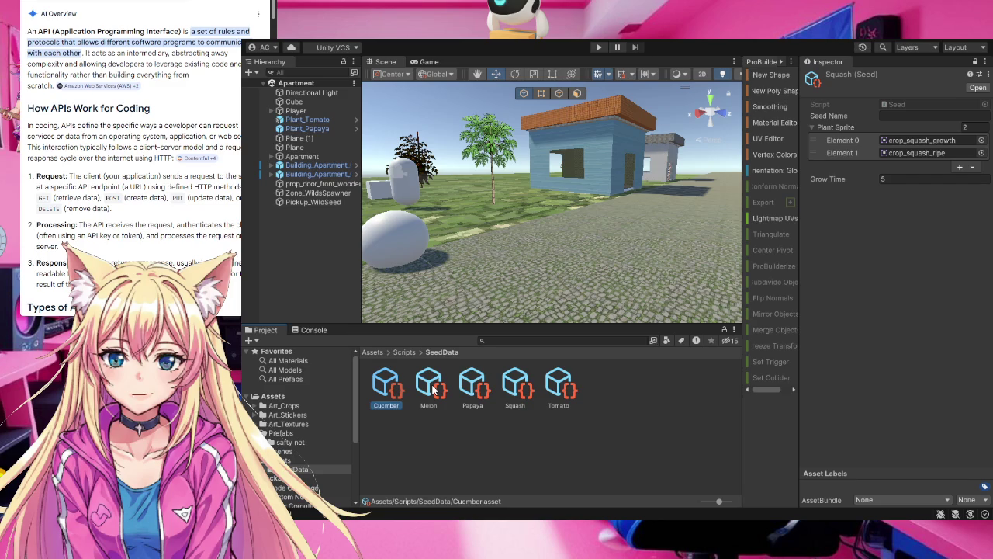
click(432, 390)
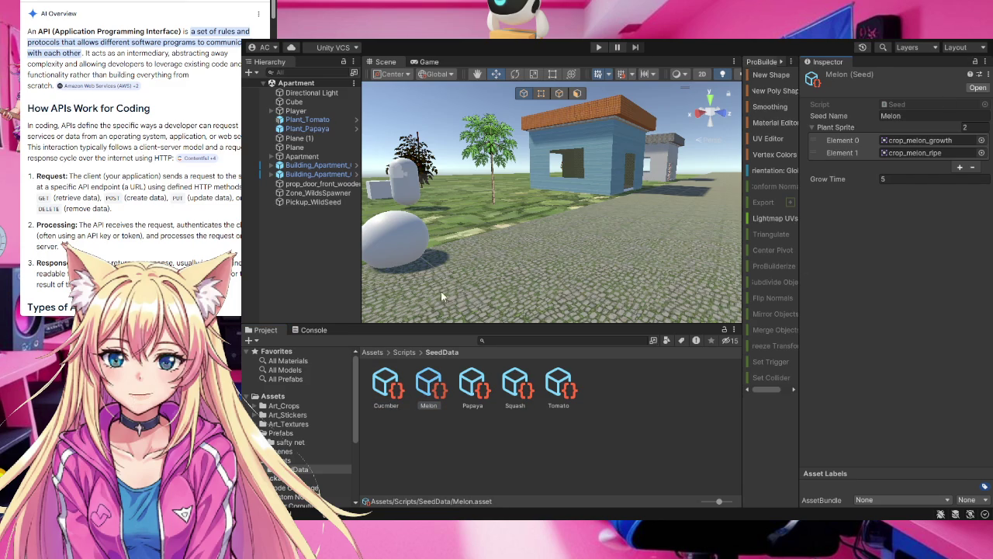
click(390, 393)
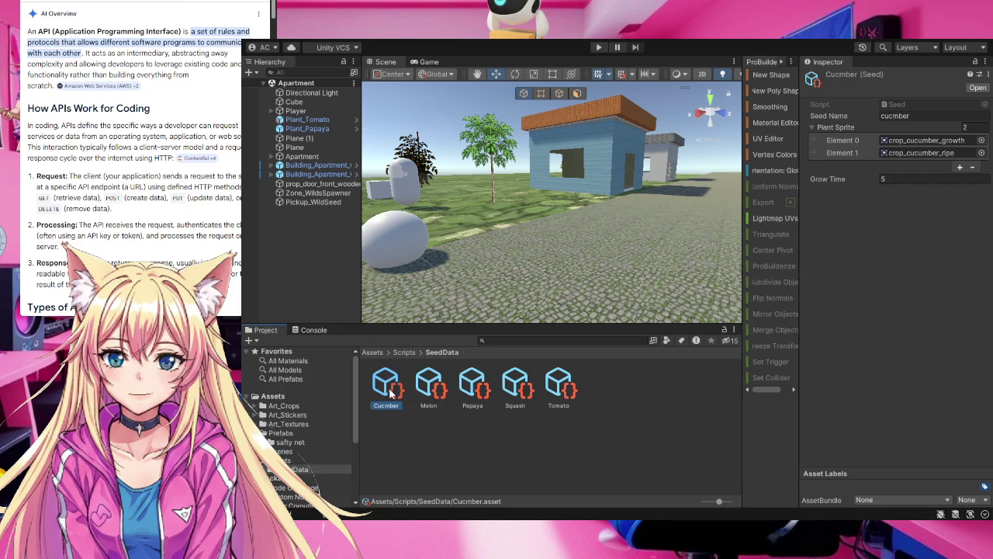
click(435, 389)
click(473, 385)
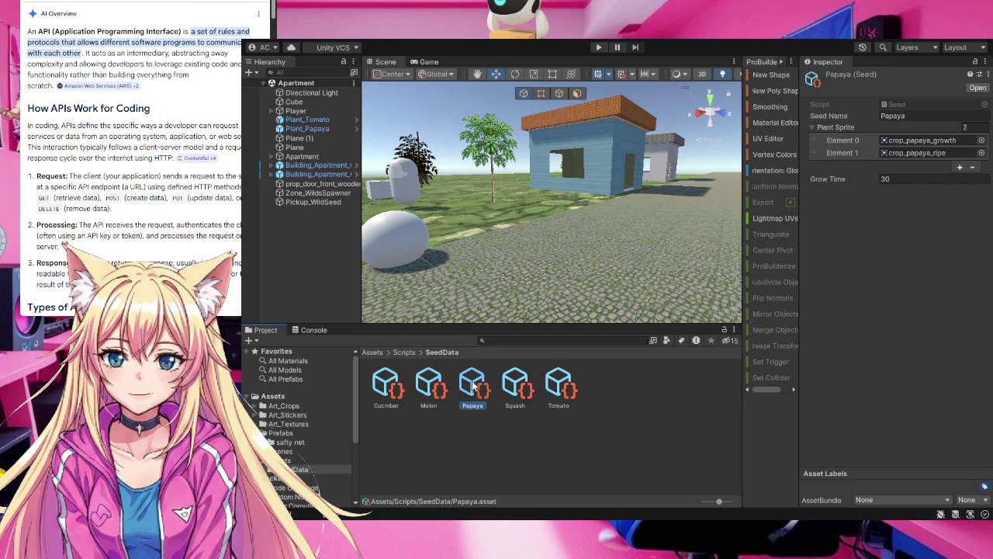
click(517, 385)
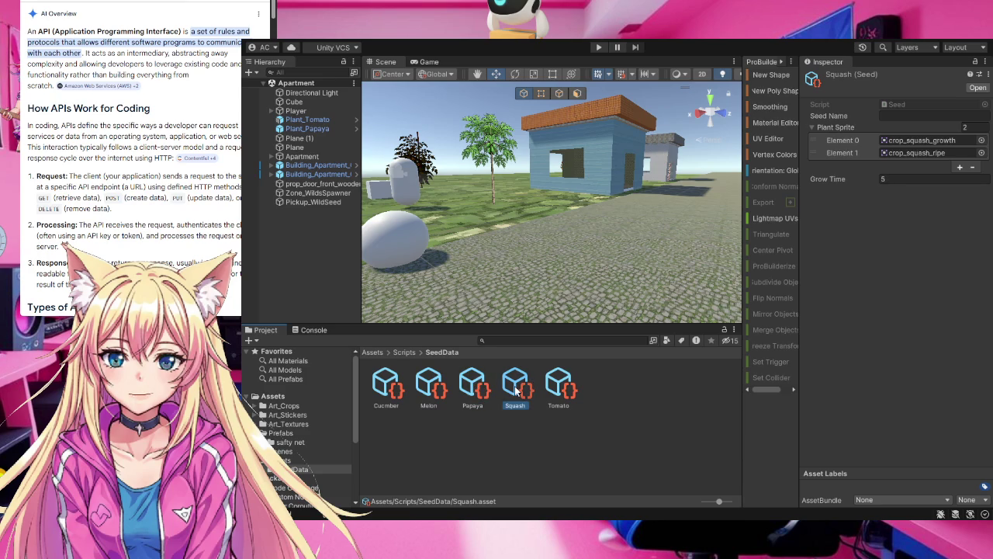
click(900, 115)
text(Squash)
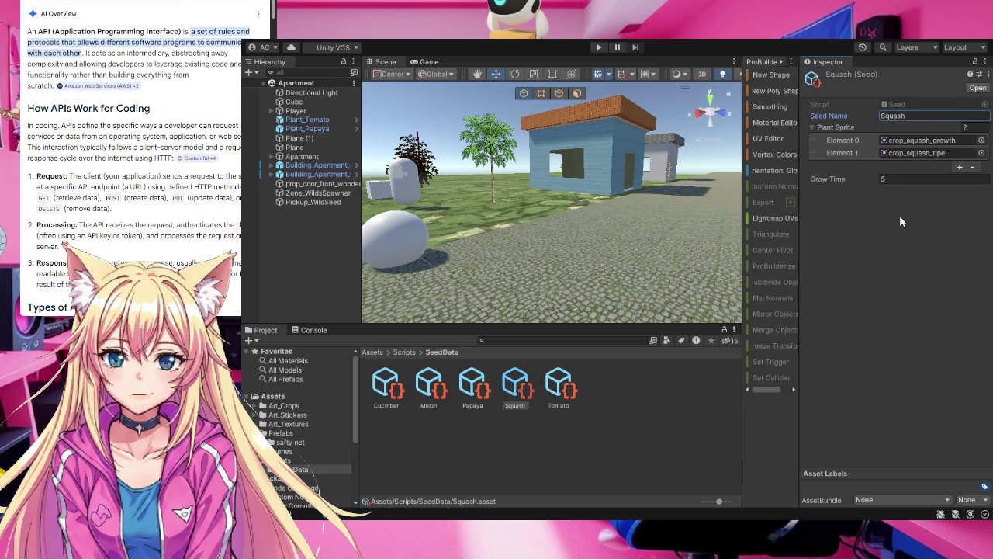
- Confirm the Squash seed name, review the Tomato seed, and clear the SeedData selection
key(Return)
click(560, 384)
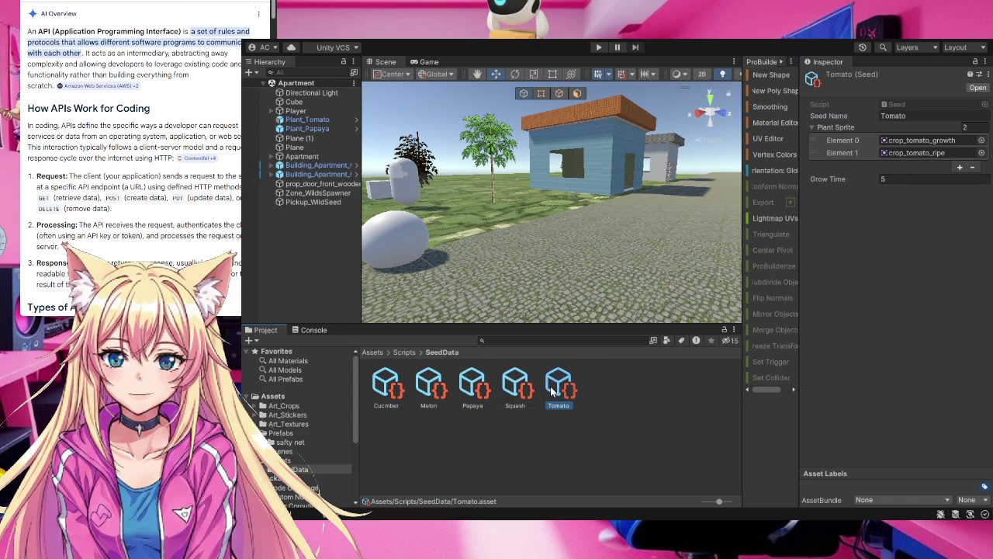
click(625, 403)
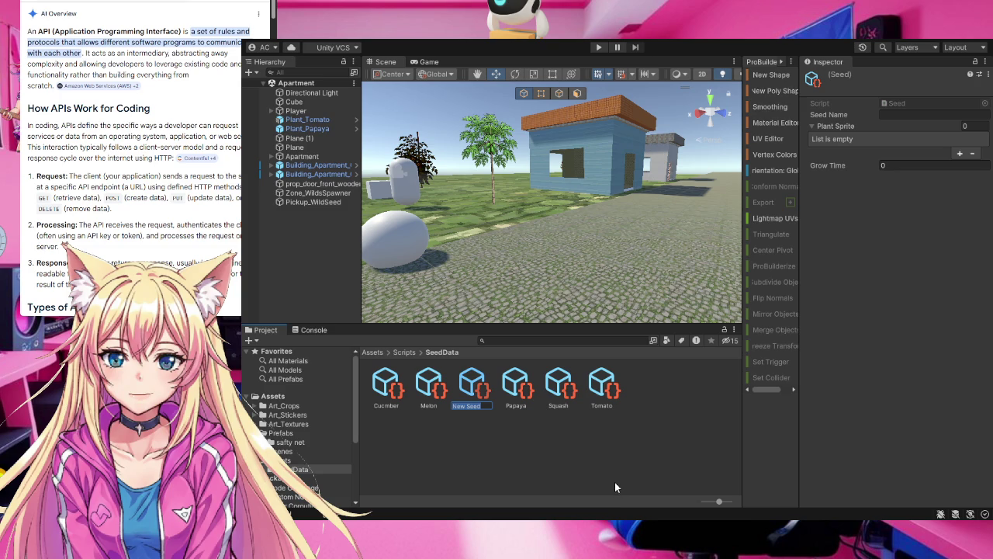
- Rename the New Seed asset to Onions
text(Onion)
key(BackSpace)
key(BackSpace)
key(BackSpace)
key(Return)
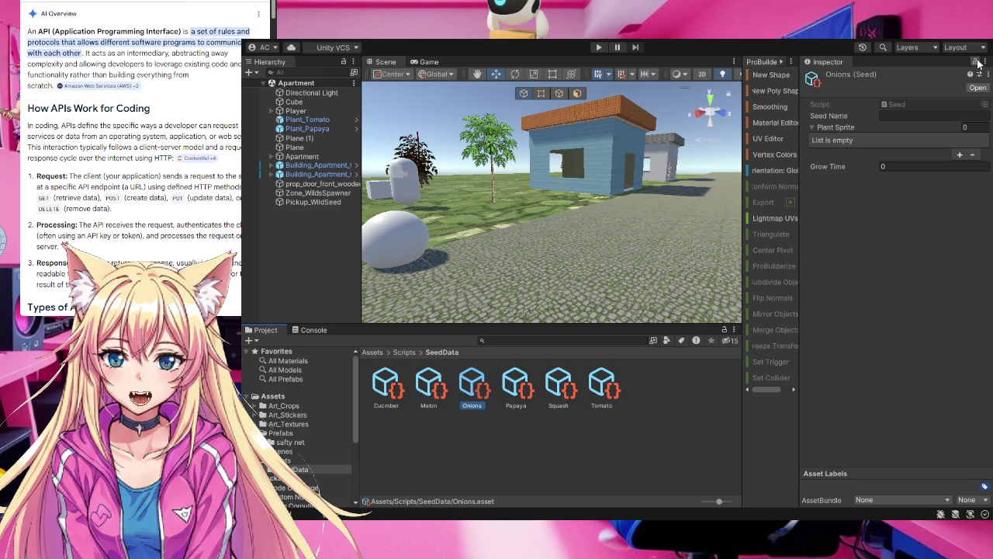
- Set the Onions seed's Seed Name to Onion
click(924, 116)
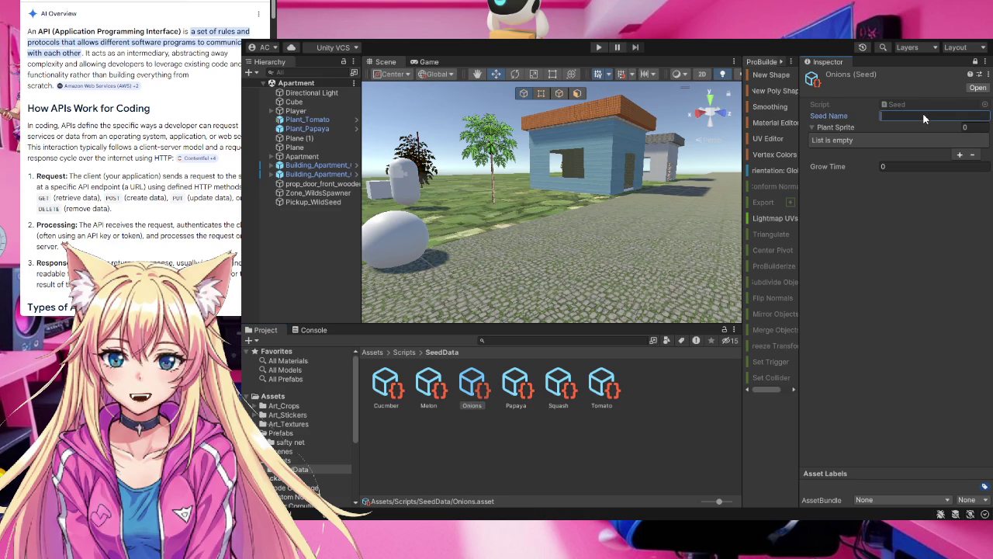
text(onion)
key(Home)
key(Delete)
text(O)
- Add crop_onion_growth and crop_onion_ripe to Plant Sprite and set grow time to 12
click(285, 405)
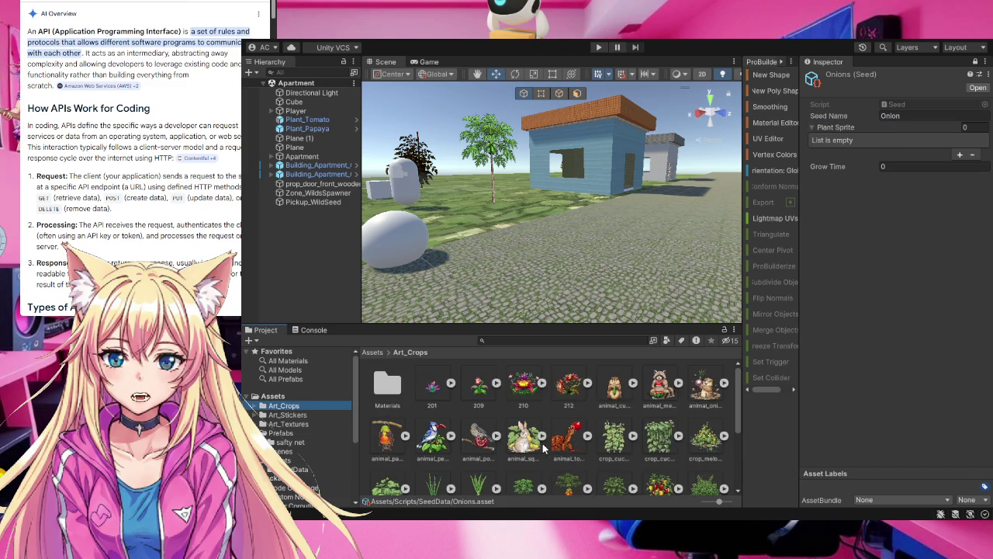
scroll(543, 447, down, 1)
click(437, 464)
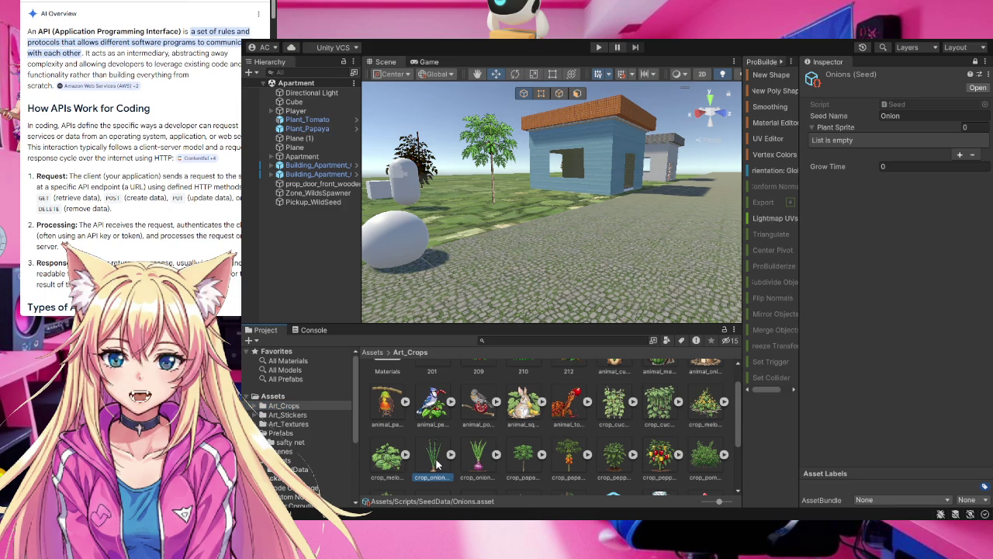
ctrl+click(476, 461)
mouse_move(476, 461)
mouse_down()
mouse_move(911, 219)
mouse_move(924, 144)
mouse_move(832, 141)
mouse_up()
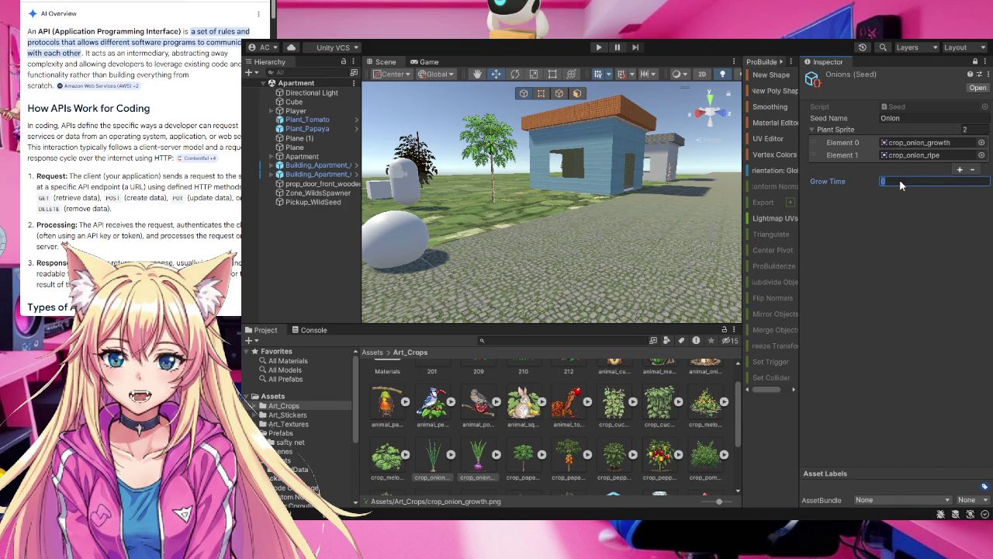
text(12)
key(Return)
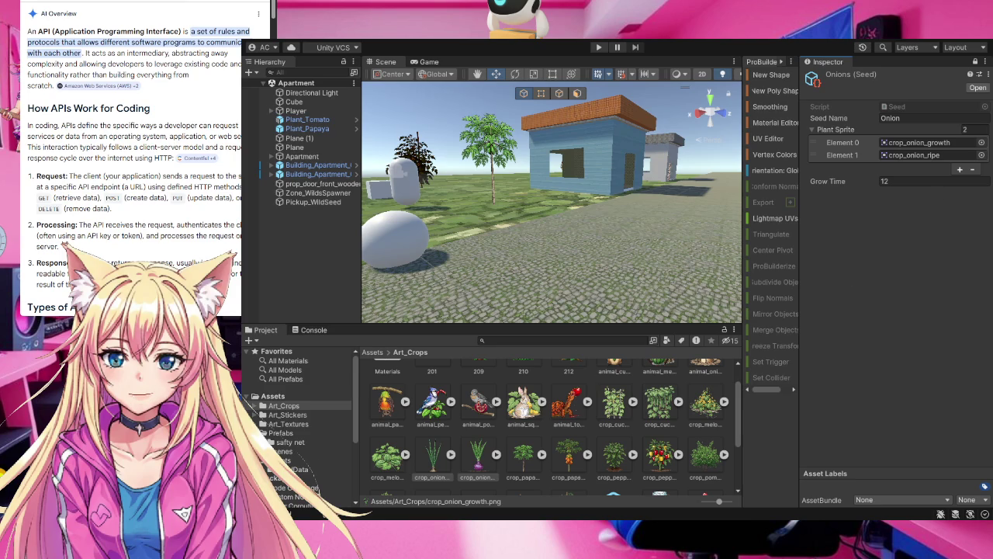
- Unlock the Inspector and create a new Seed asset in SeedData, naming it Peper
click(296, 470)
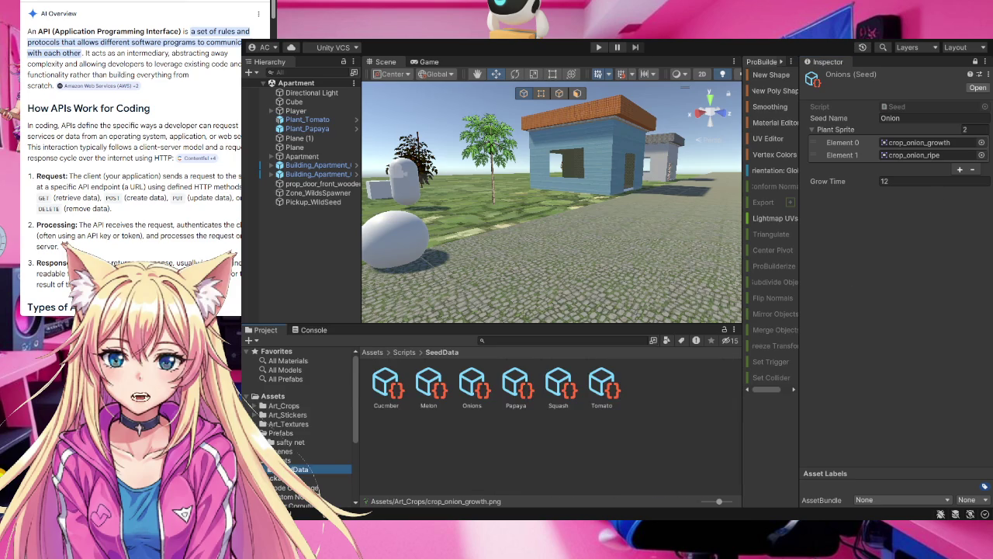
click(975, 61)
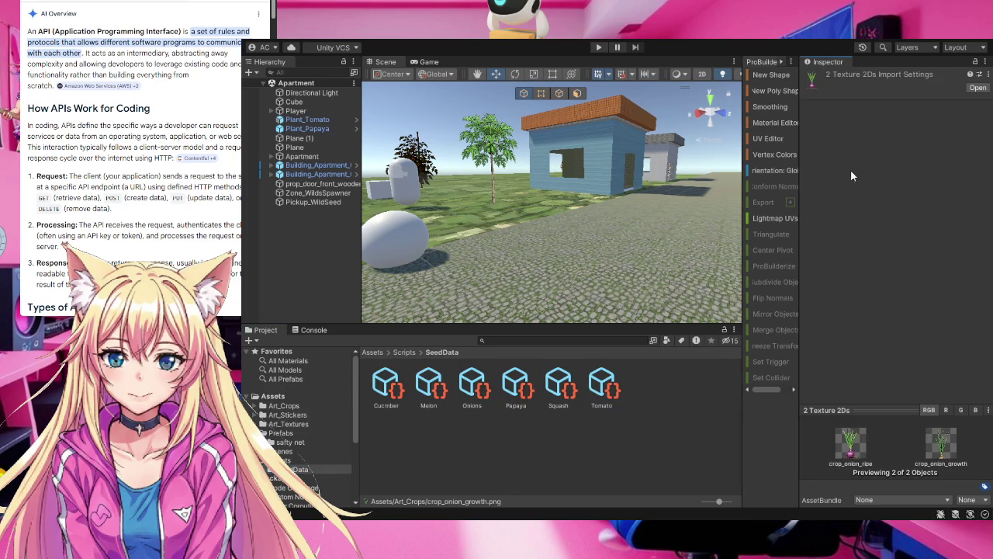
click(641, 433)
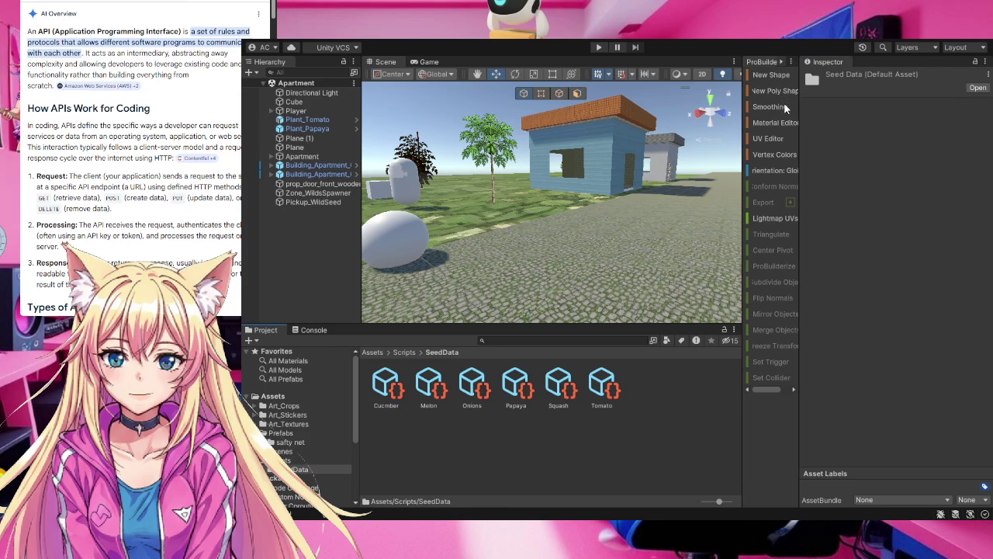
click(680, 381)
text(Pepper)
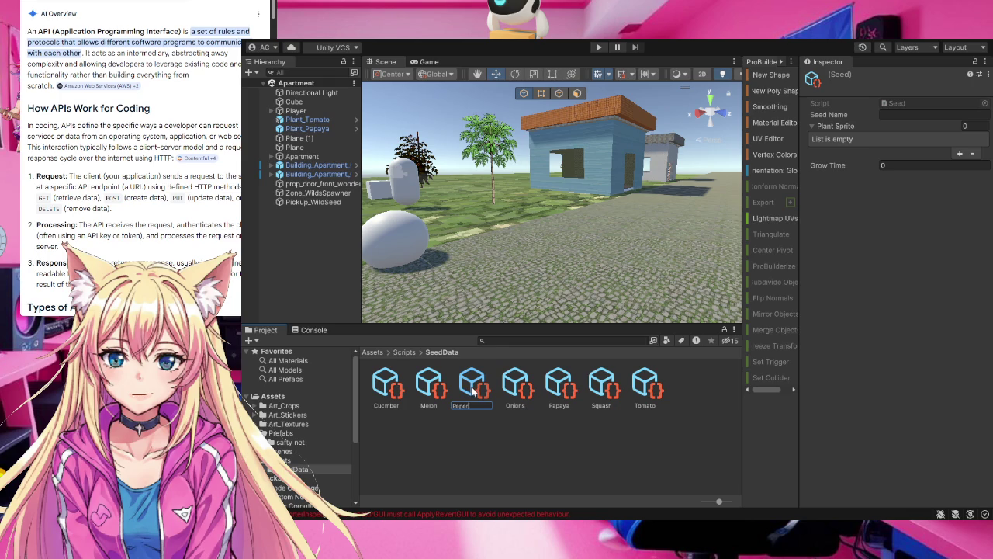
- Confirm the Peper name and add crop_pepper_growth and crop_pepper_ripe to its Plant Sprite list
key(Return)
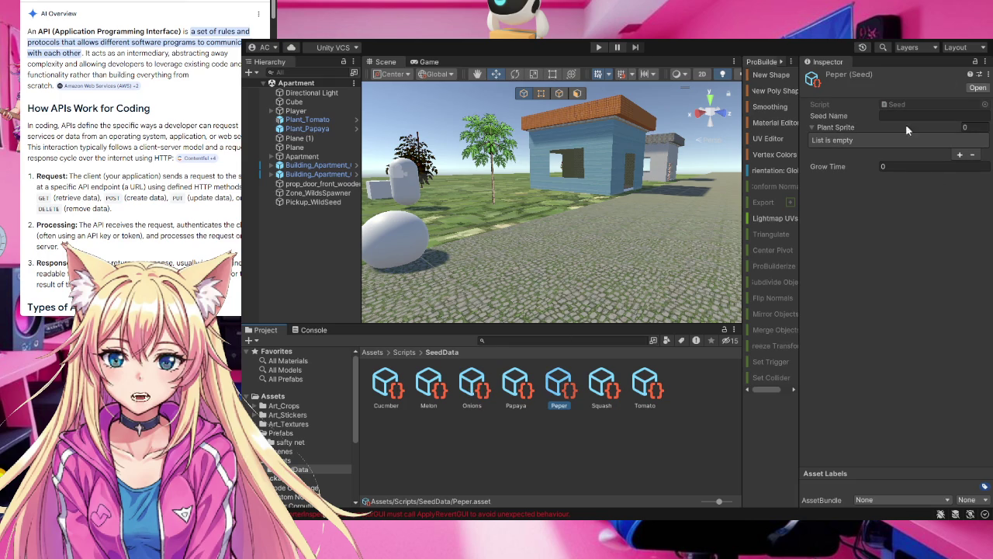
click(898, 103)
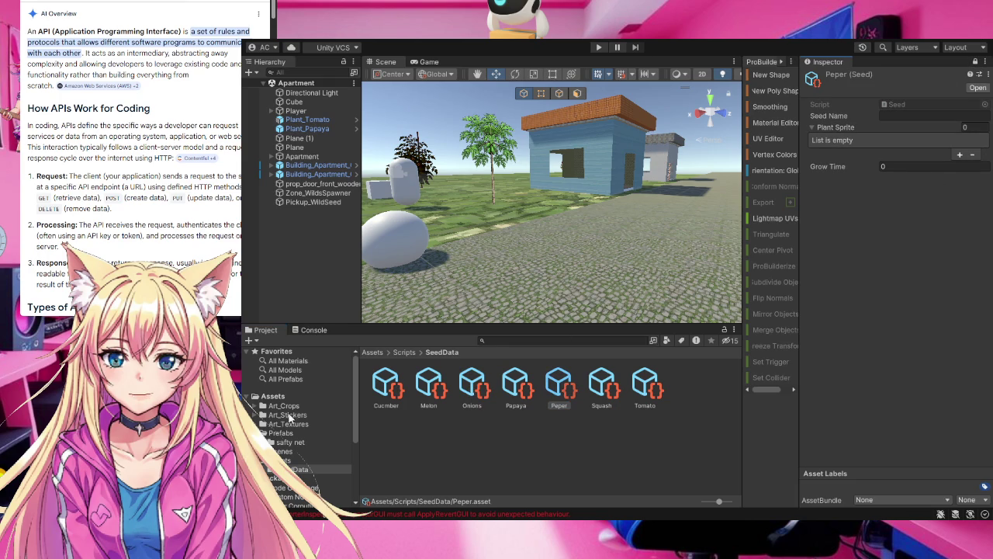
click(289, 406)
scroll(559, 443, down, 2)
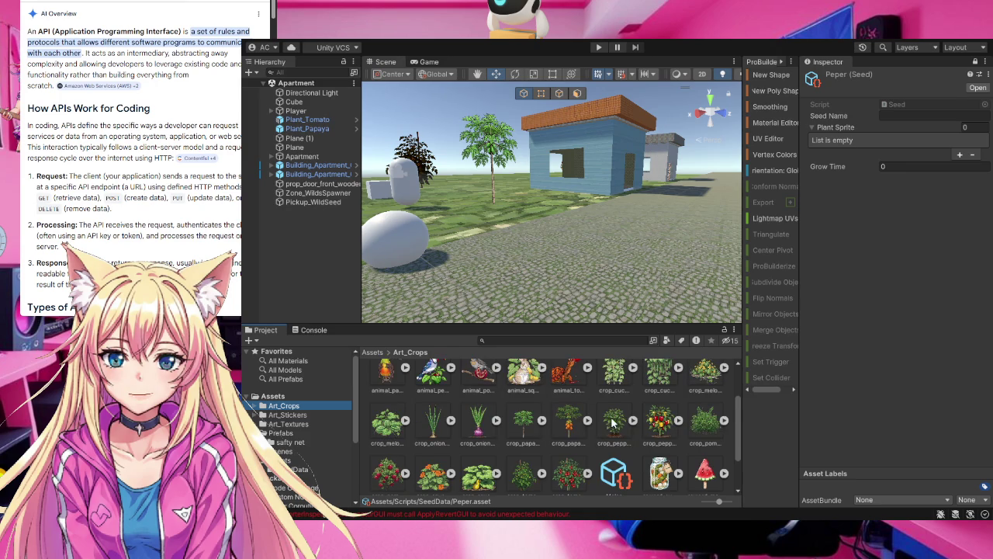
click(614, 423)
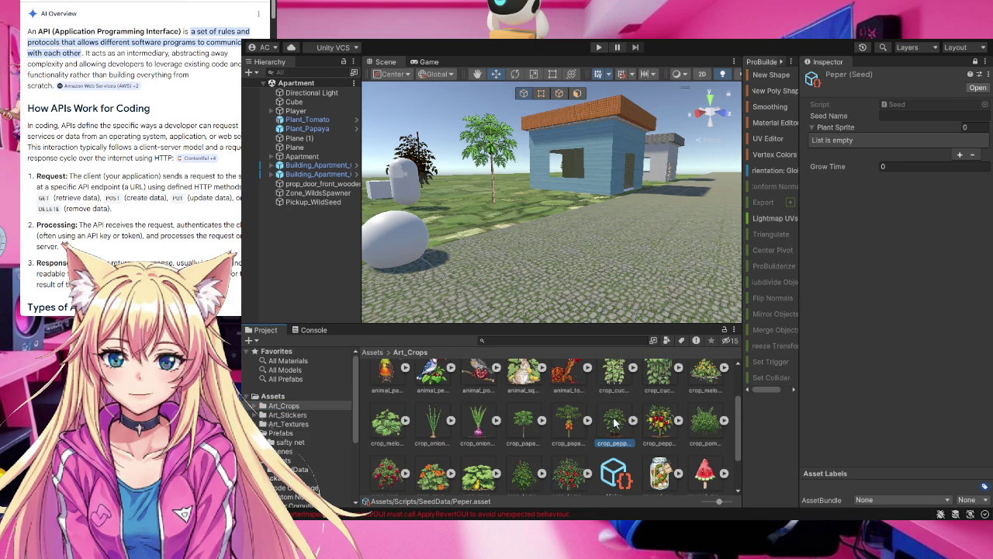
ctrl+click(666, 423)
mouse_move(663, 424)
mouse_down()
mouse_move(924, 125)
mouse_move(876, 121)
mouse_up()
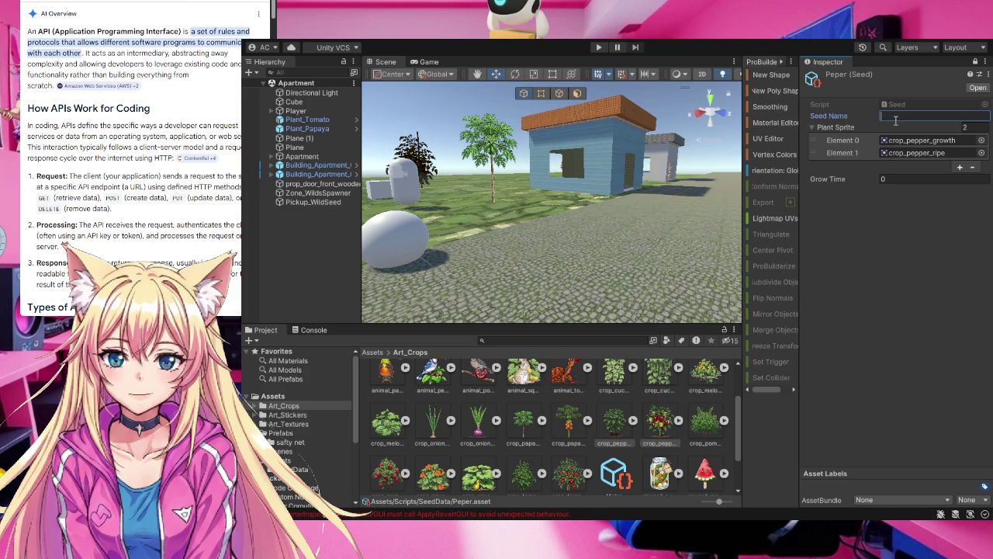
- Give Peper seed name Pepers and grow time 7, and delete the stray Melon asset from Art_Crops
text(Pepers)
click(895, 178)
text(7)
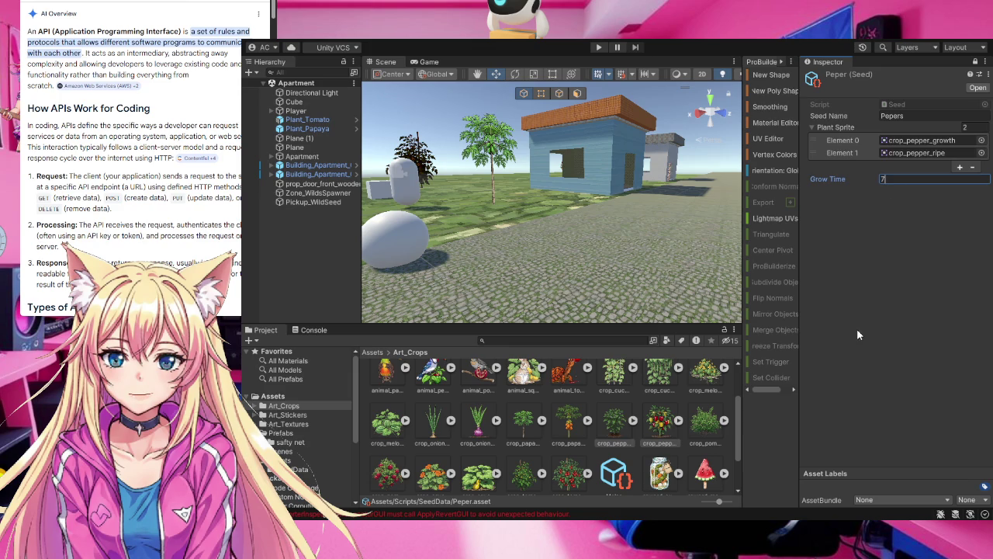
scroll(548, 435, down, 2)
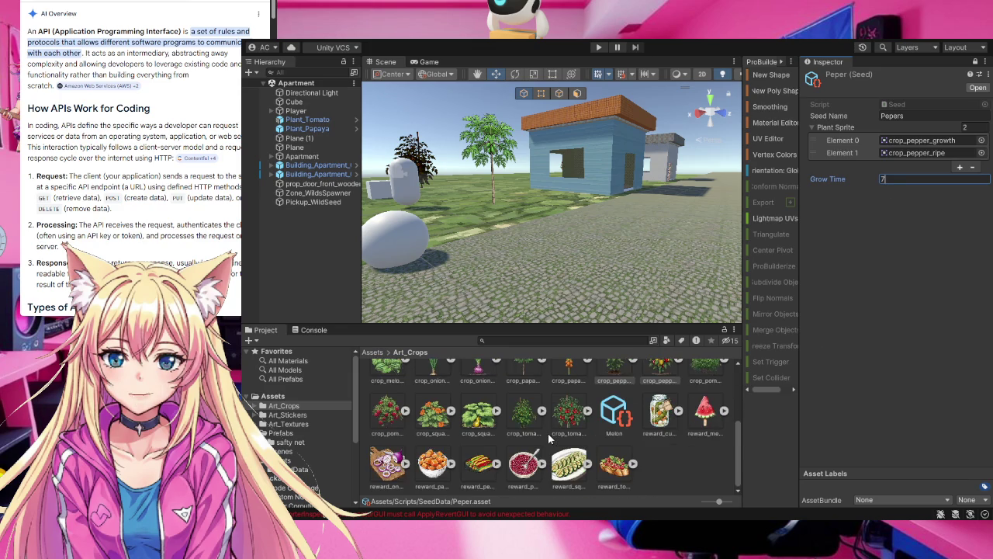
click(614, 415)
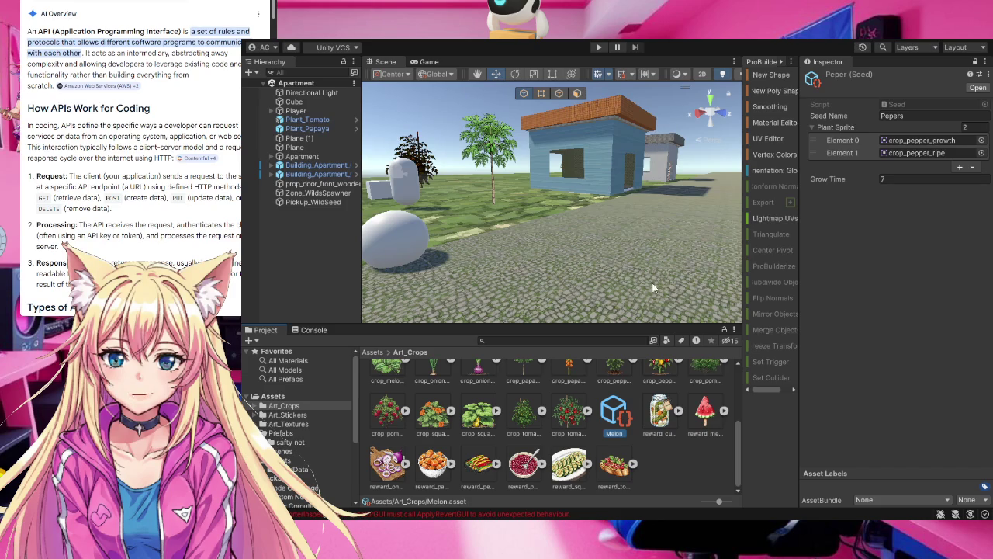
key(Delete)
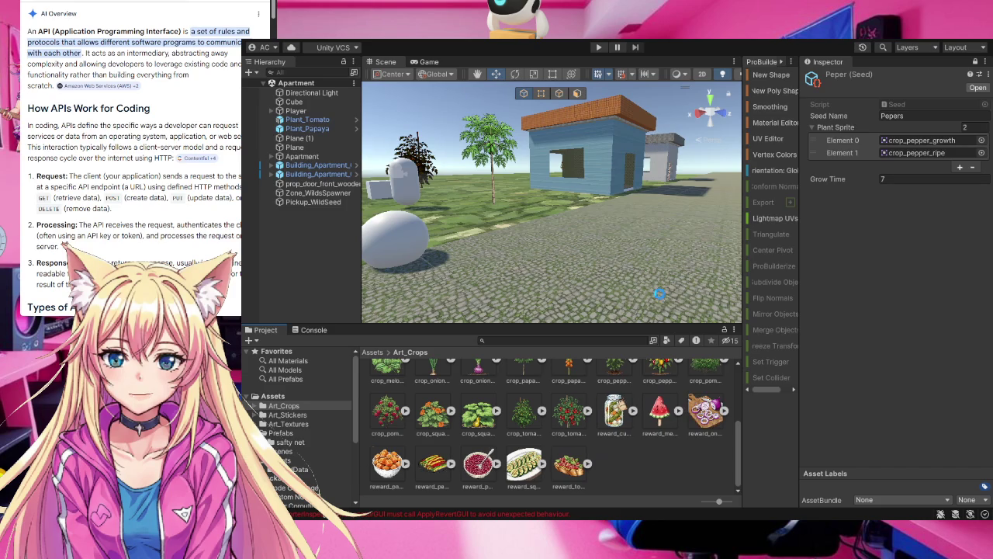
click(301, 470)
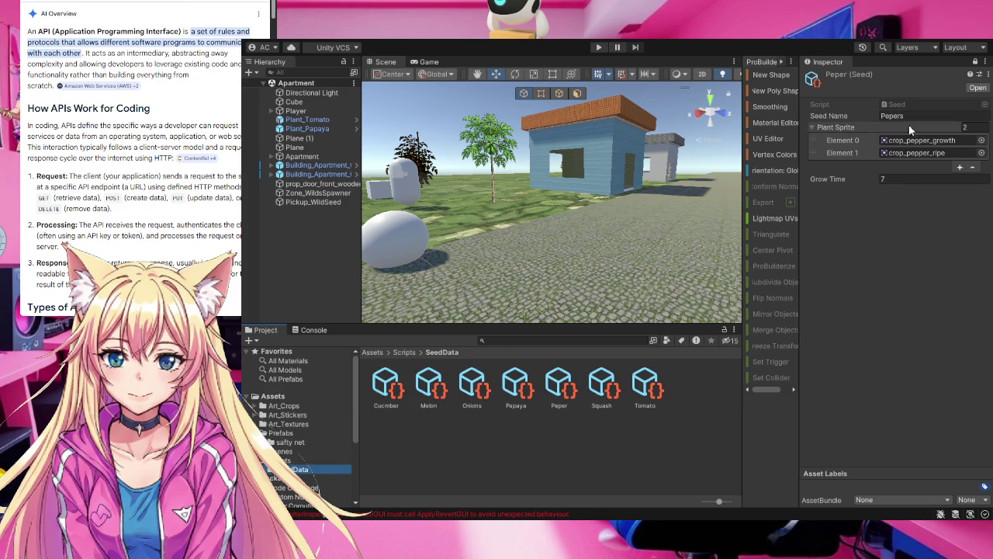
- Unlock the Inspector and create a new Seed asset in SeedData named 'Pomegrante'
click(976, 62)
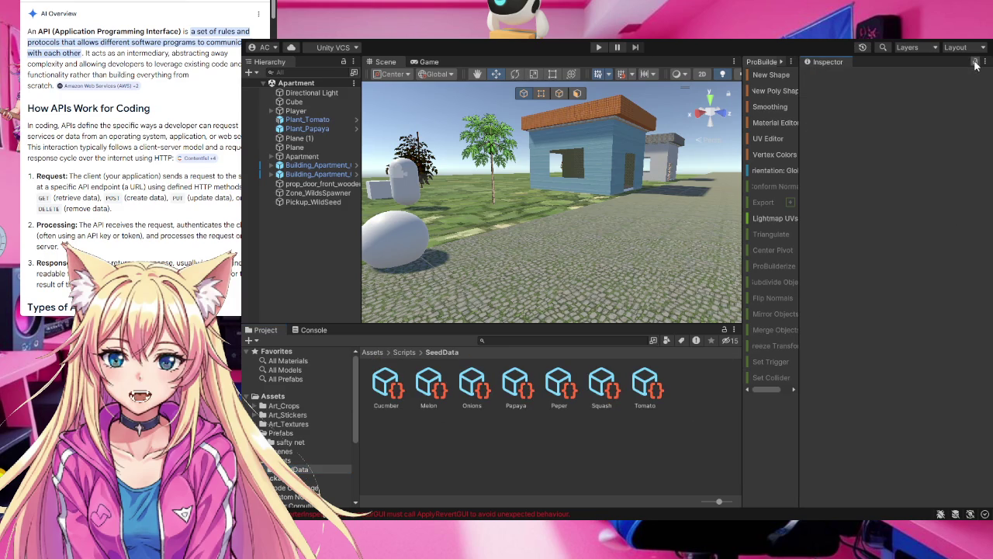
click(631, 448)
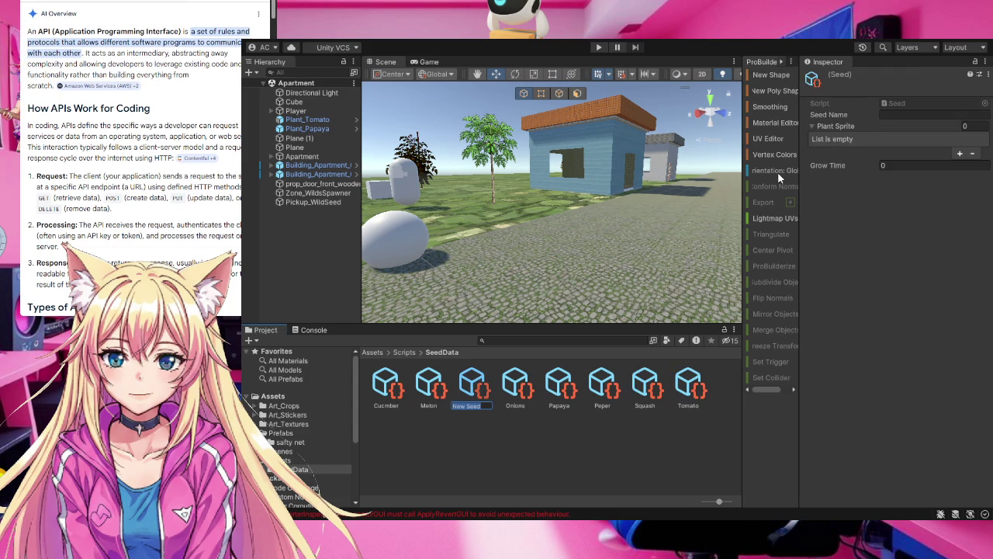
text(Pom)
text(ate)
key(Return)
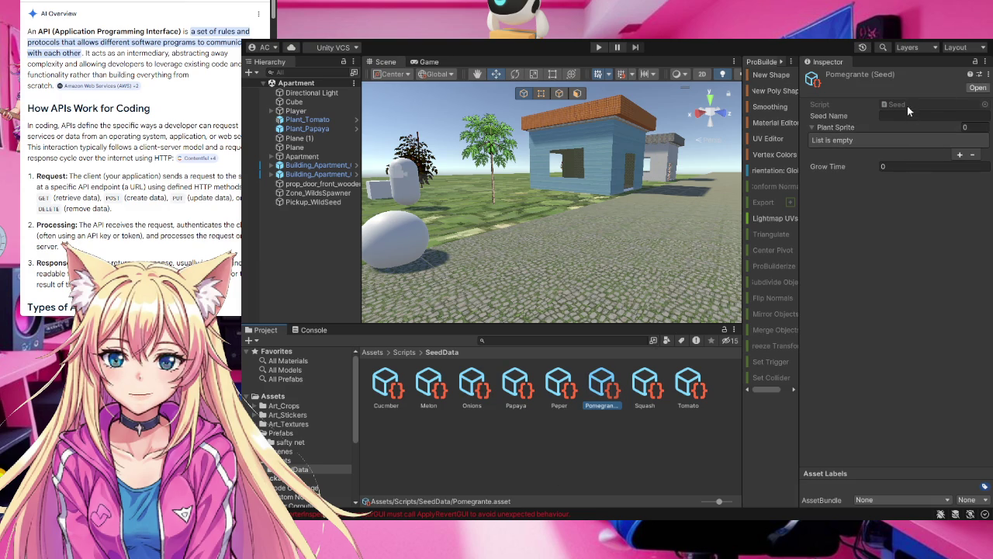
- Lock the Inspector on Pomegrante and start typing 'Pomegran' as its Seed Name
click(974, 62)
click(900, 115)
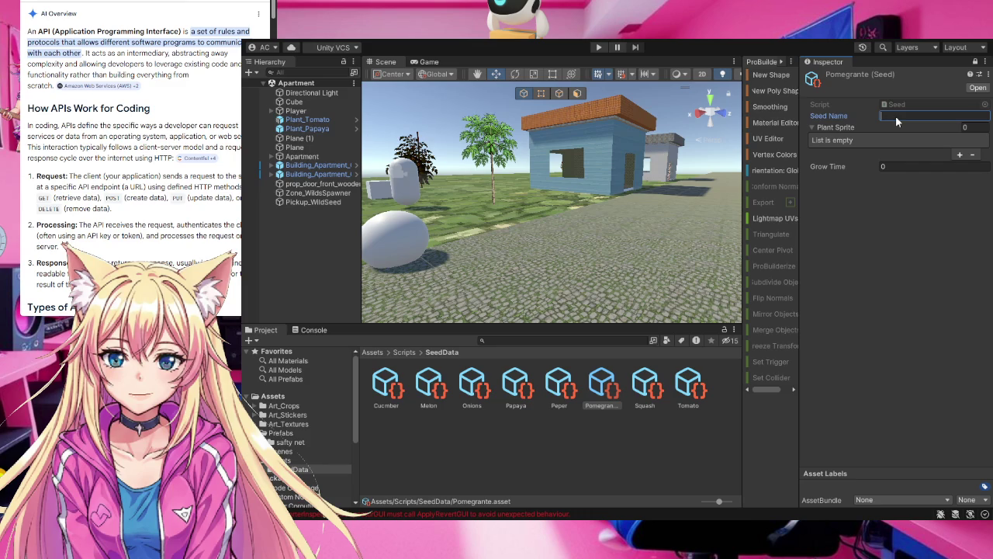
text(Pomegran)
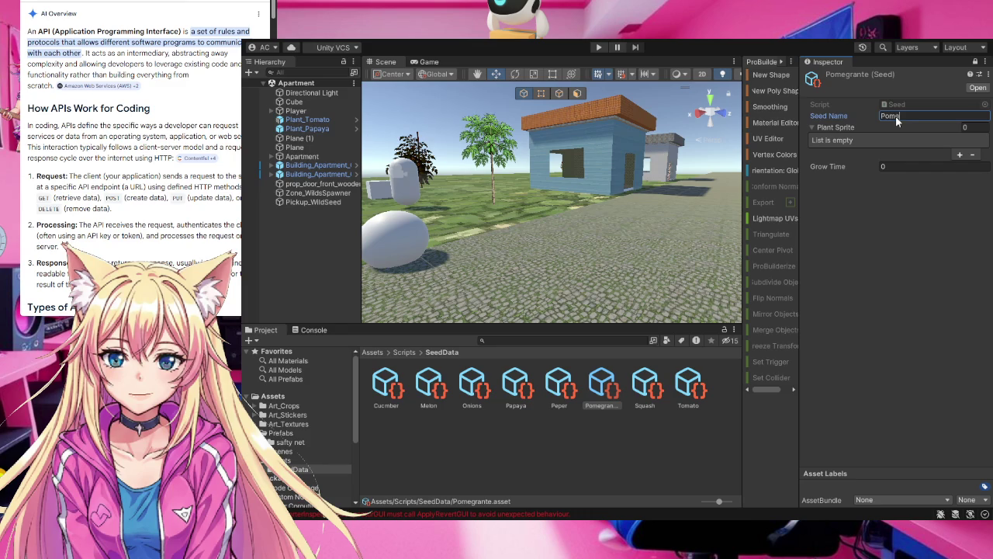